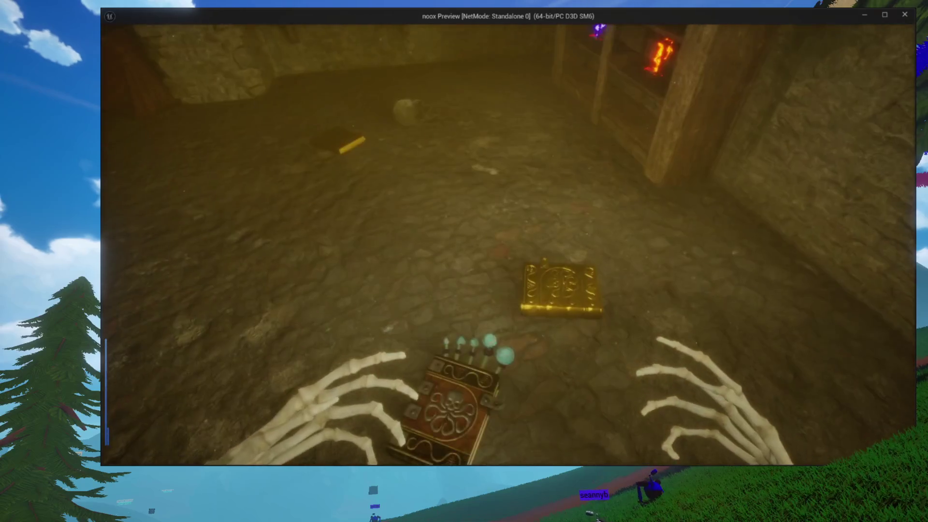
# - Pick up the skull book, switch it on and back off, then close the preview
pyautogui.press('e')
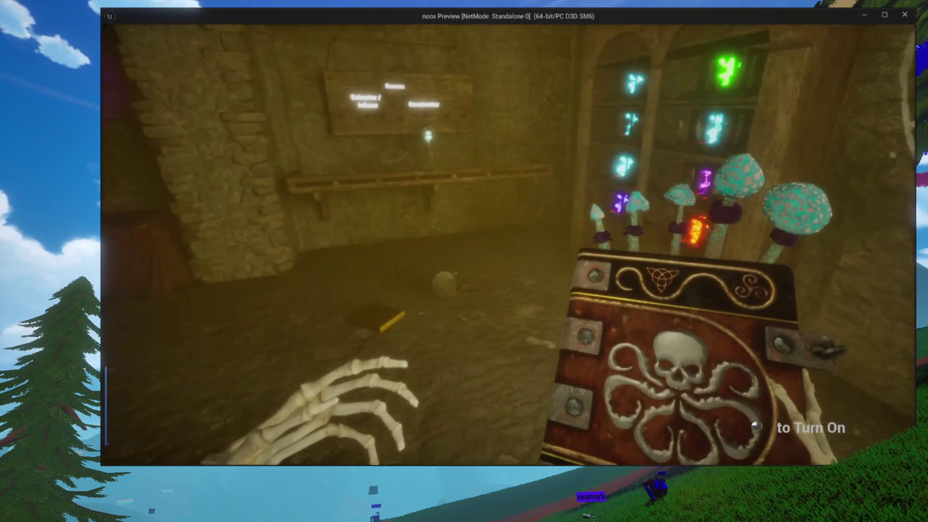
pyautogui.click(508, 244)
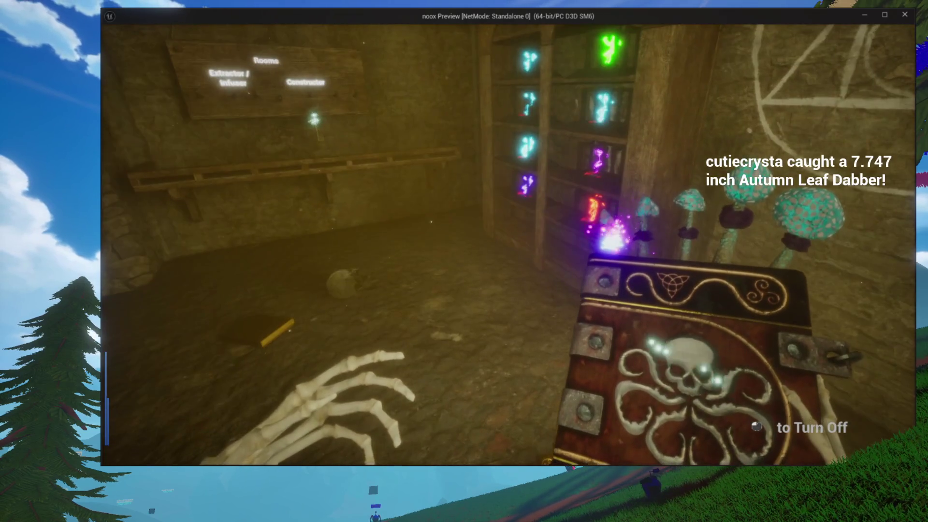
pyautogui.click(508, 245)
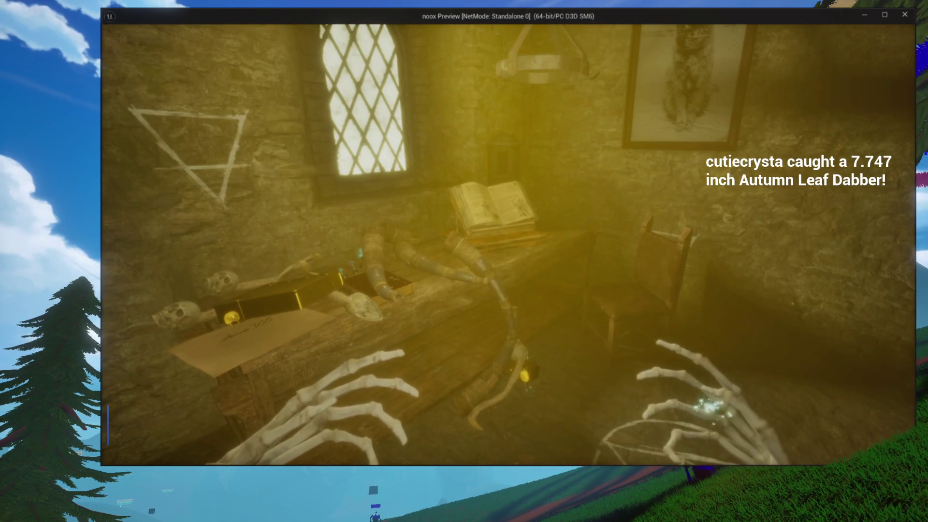
pyautogui.press('Escape')
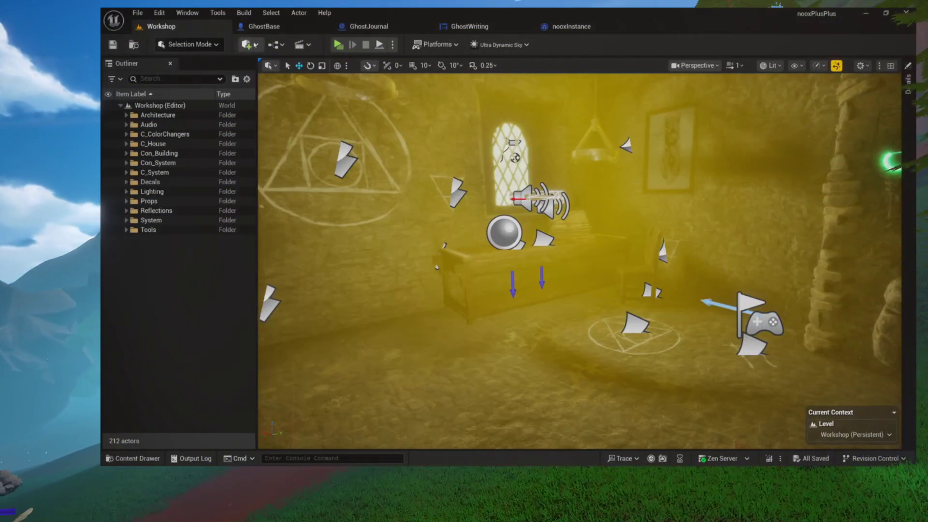
# - Review the GhostBase, GhostJournal, GhostWriting and nooxInstance blueprints, showing nooxInstance's Class Defaults
pyautogui.click(265, 32)
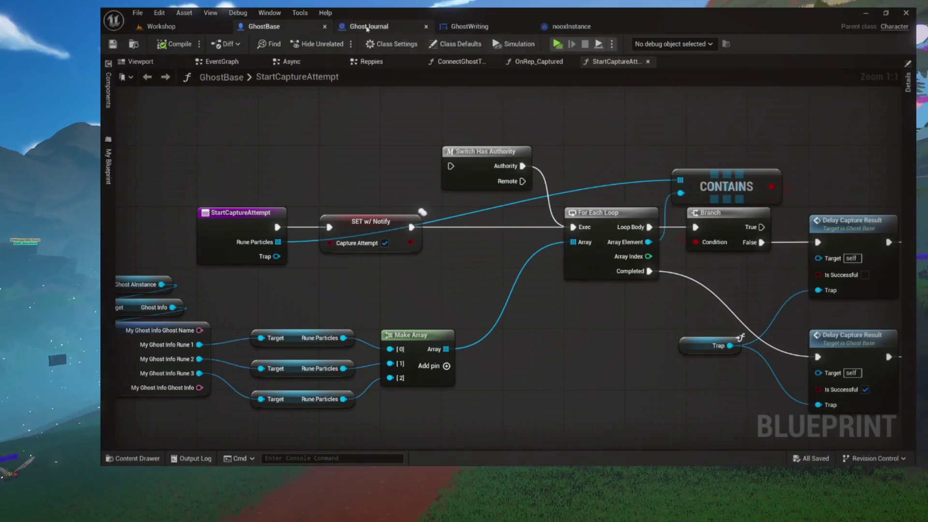
pyautogui.click(366, 29)
pyautogui.click(466, 29)
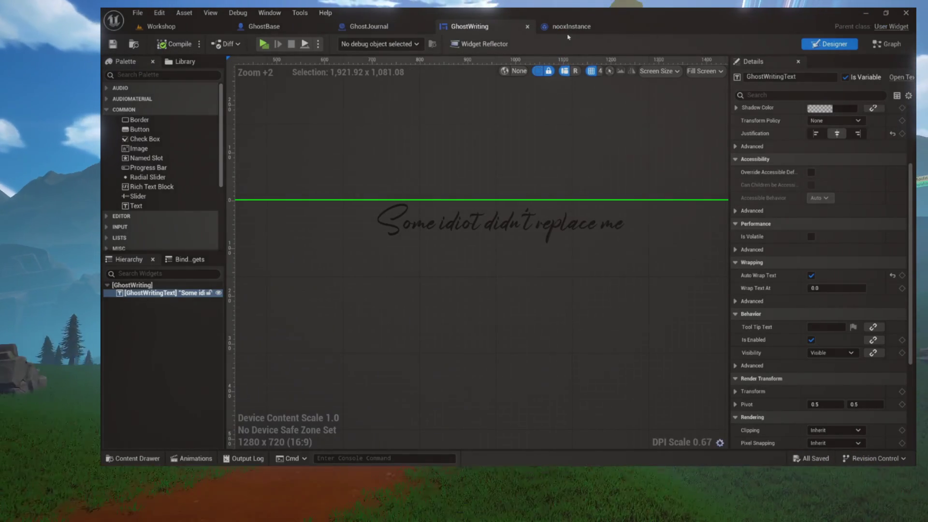
pyautogui.click(569, 28)
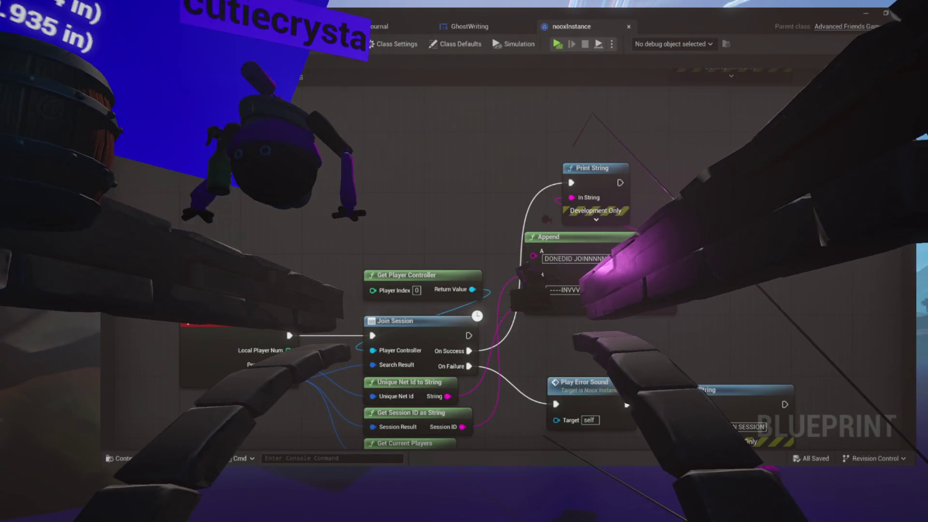
pyautogui.scroll(-2, 508, 265)
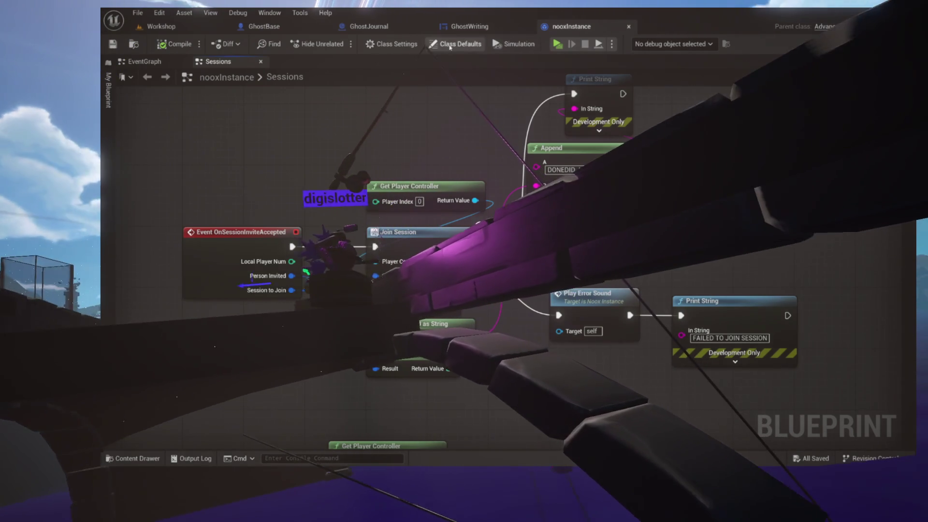
pyautogui.click(449, 45)
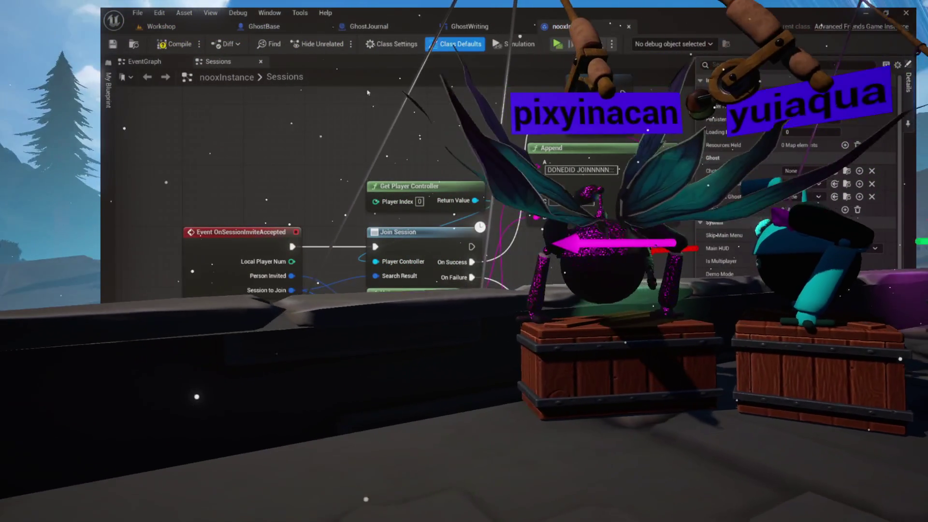
# - Compile nooxInstance and launch the Workshop level in a standalone preview
pyautogui.click(177, 45)
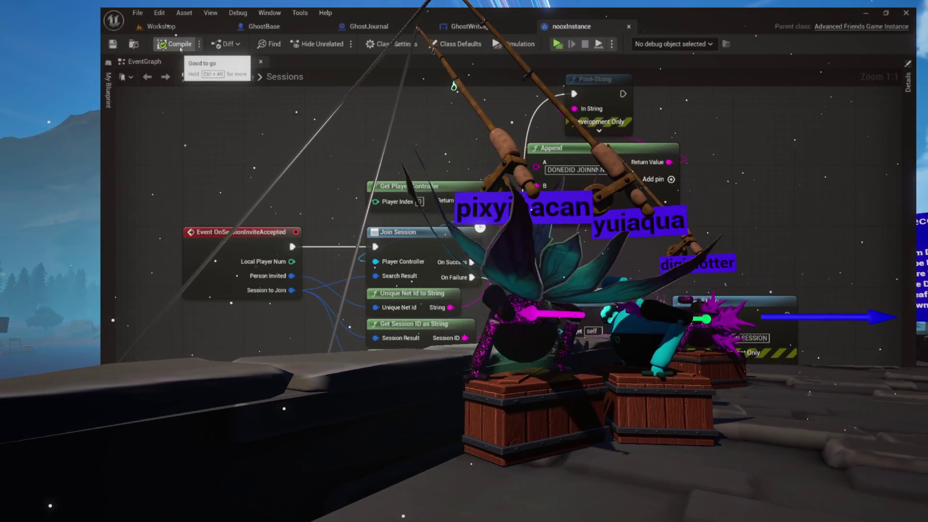
pyautogui.click(160, 26)
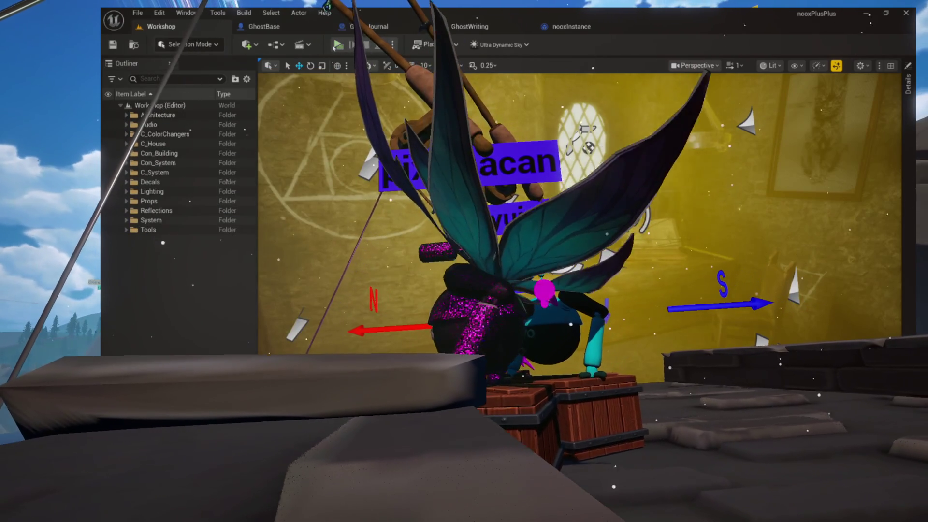
pyautogui.click(336, 46)
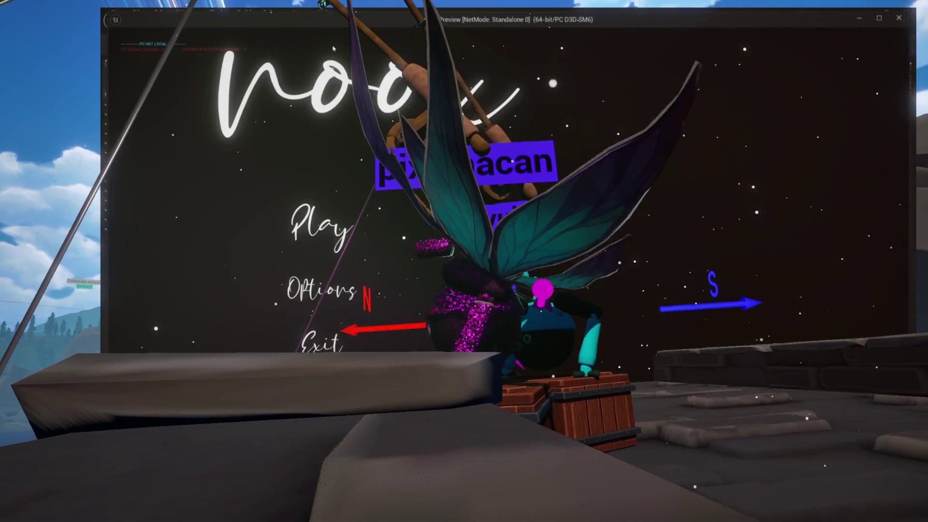
# - Start the game from the title menu, play the Workshop level, then close the preview with Esc
pyautogui.click(340, 227)
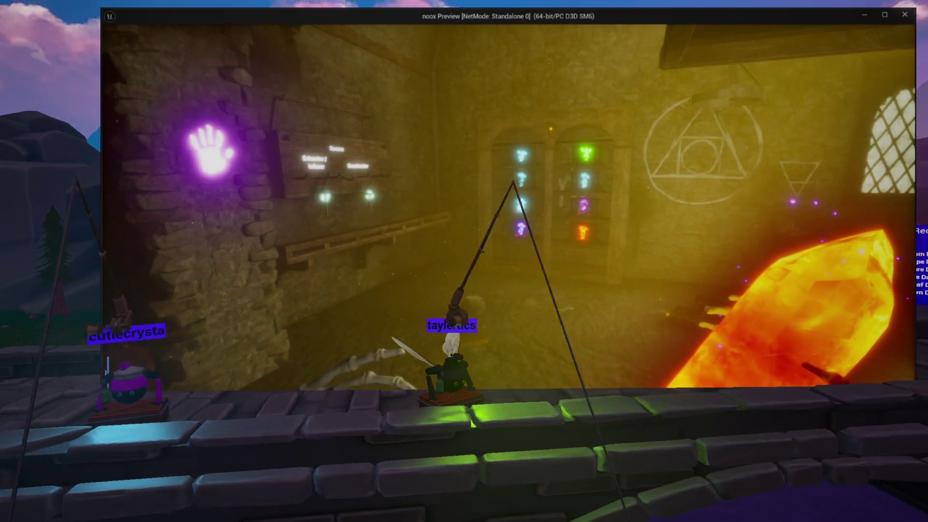
pyautogui.press('Escape')
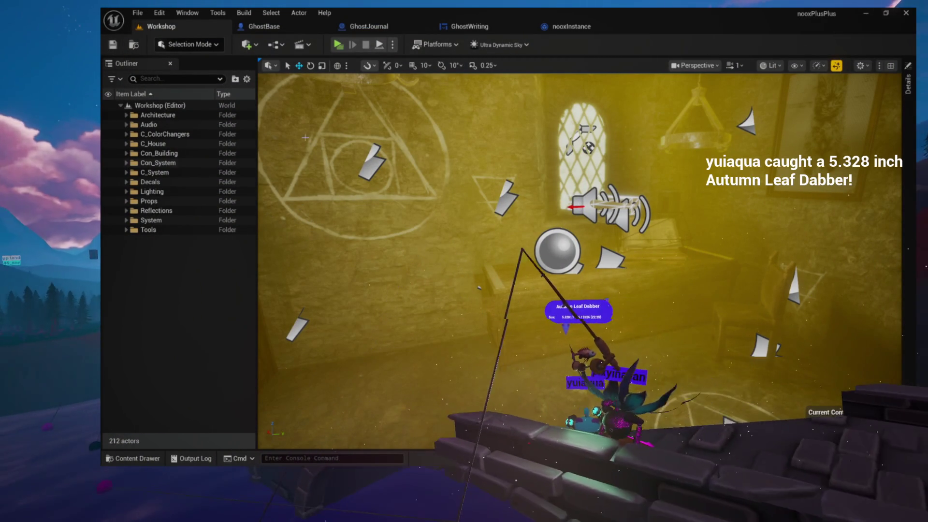
# - Close the nooxInstance and GhostBase blueprint tabs and locate the GhostWriting asset among the project files
pyautogui.click(598, 31)
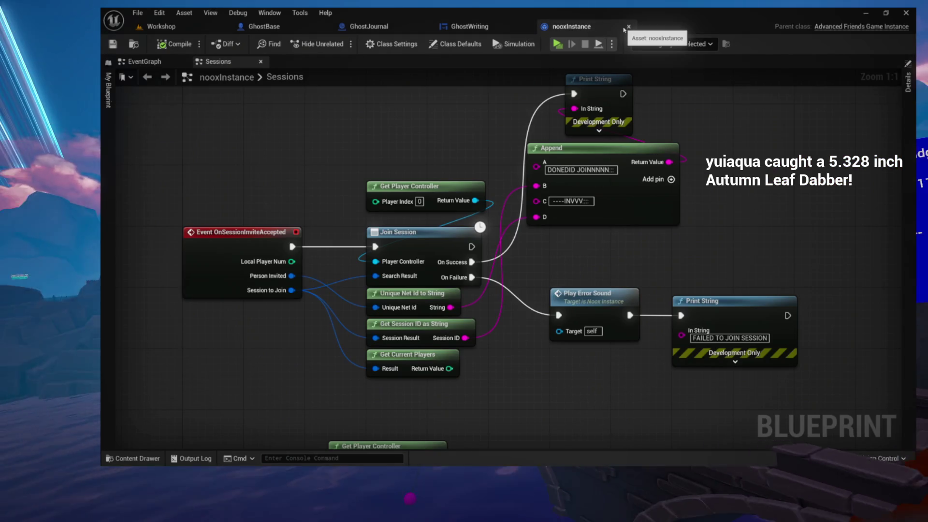
pyautogui.click(629, 26)
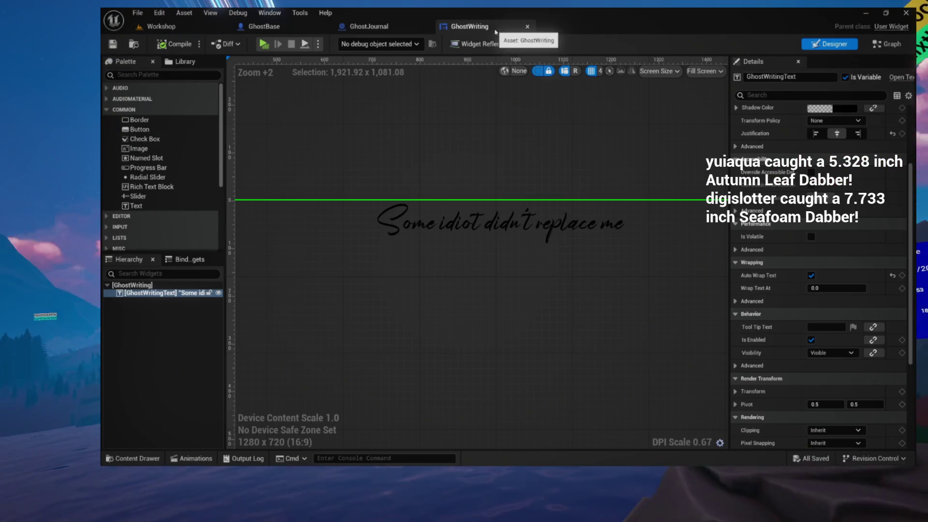
pyautogui.click(325, 26)
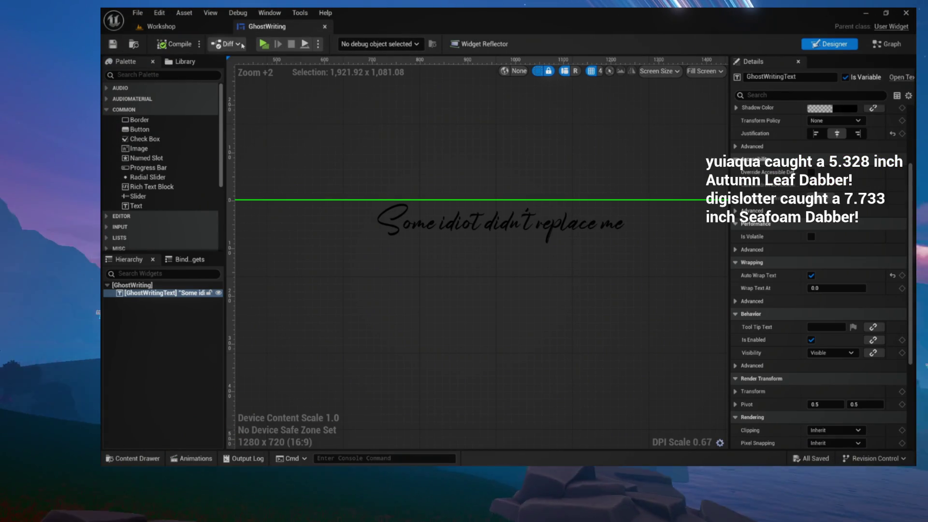
pyautogui.click(134, 44)
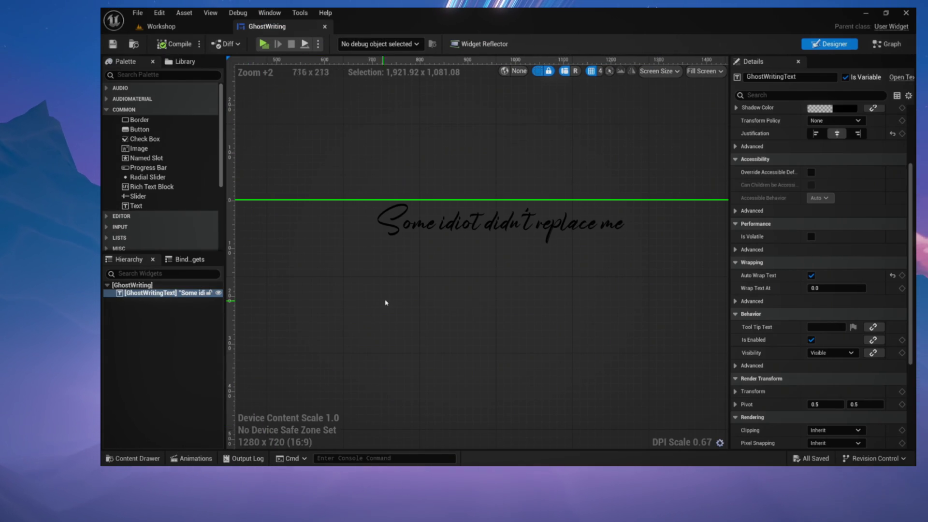
# - Create a User Widget blueprint named UVWriting in Content/UI and dock it beside GhostWriting
pyautogui.click(135, 47)
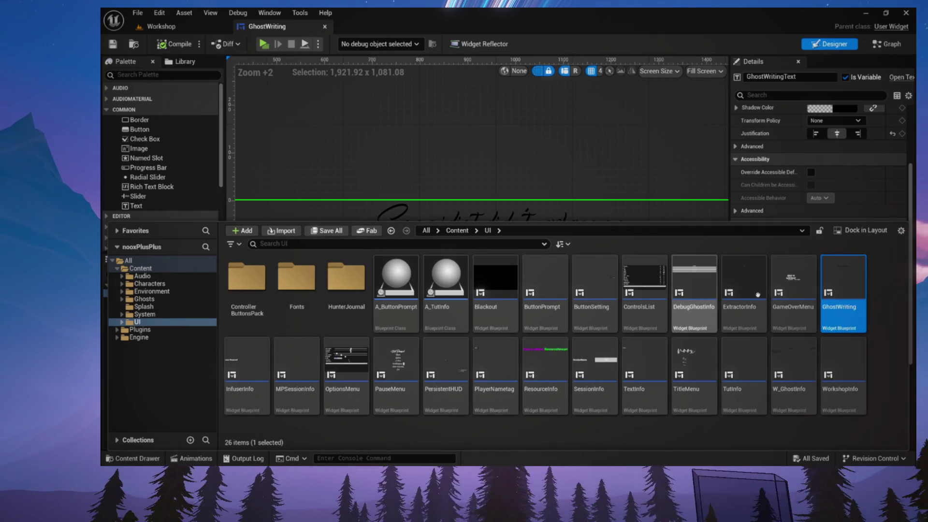
pyautogui.rightClick(843, 290)
pyautogui.moveTo(888, 155)
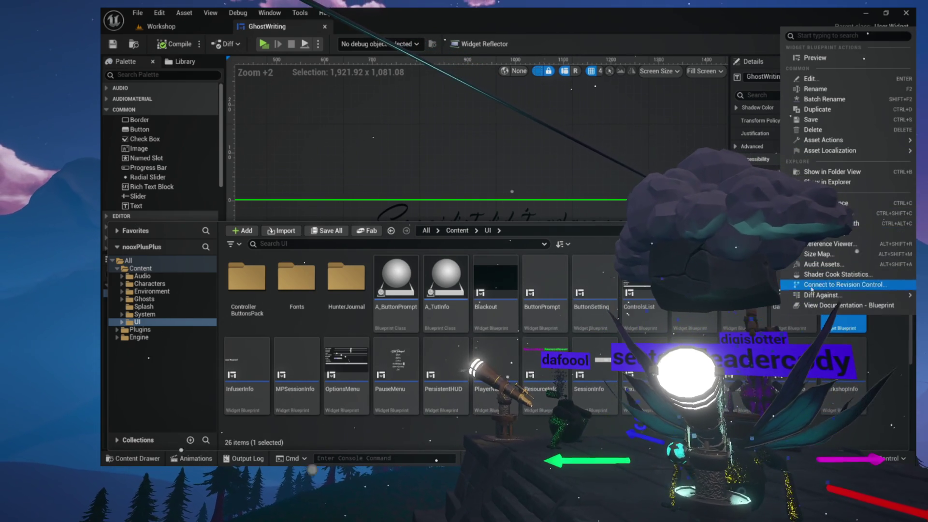
pyautogui.rightClick(891, 367)
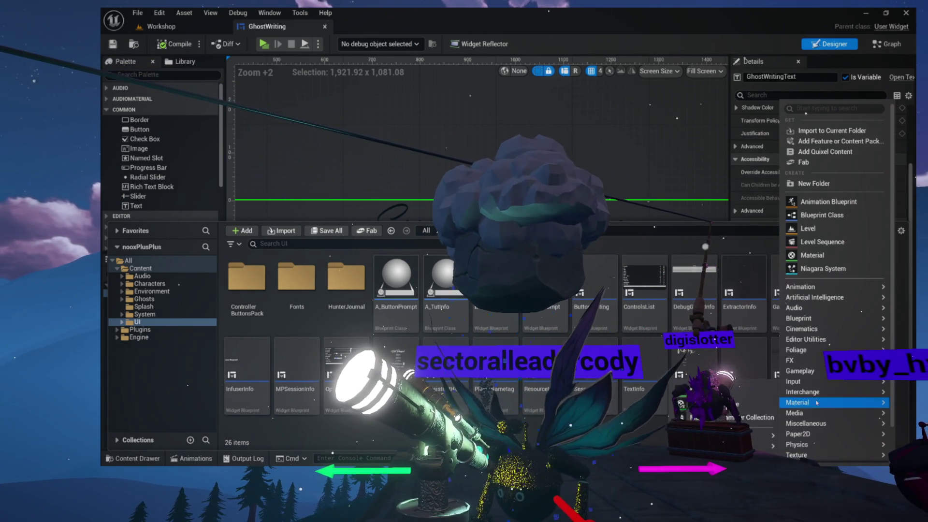
pyautogui.scroll(-2, 813, 382)
pyautogui.moveTo(812, 382)
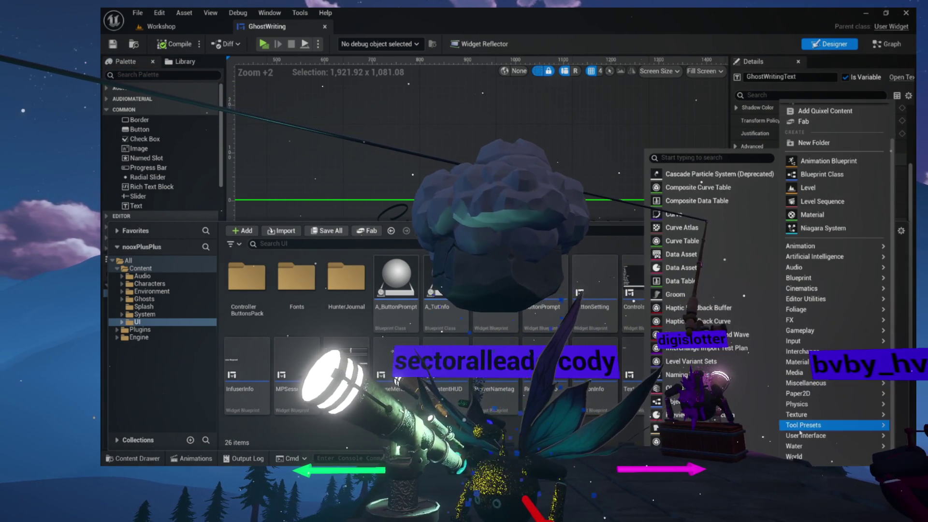
pyautogui.moveTo(799, 441)
pyautogui.click(752, 442)
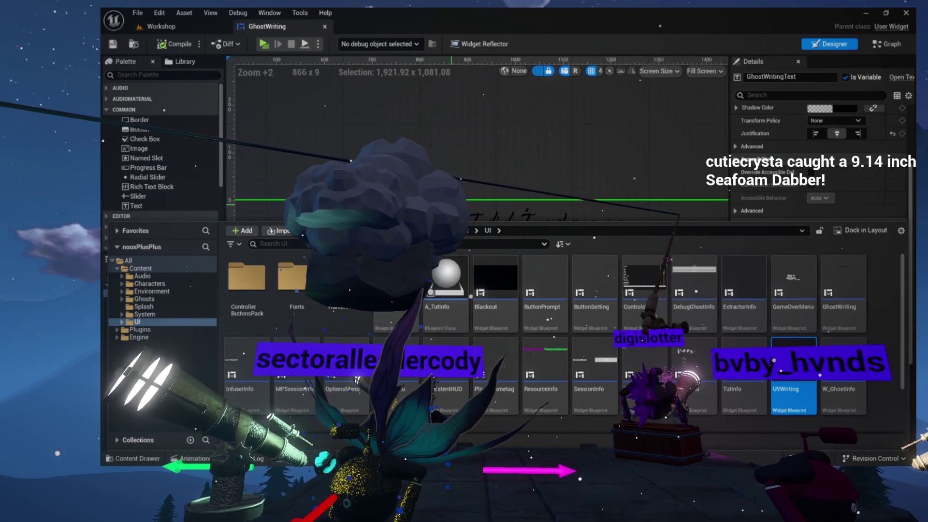
pyautogui.moveTo(404, 122); pyautogui.dragTo(419, 27)
# - Save UVWriting, add a Text Block to it and mark the block as a variable
pyautogui.hotkey('ctrl', 's')
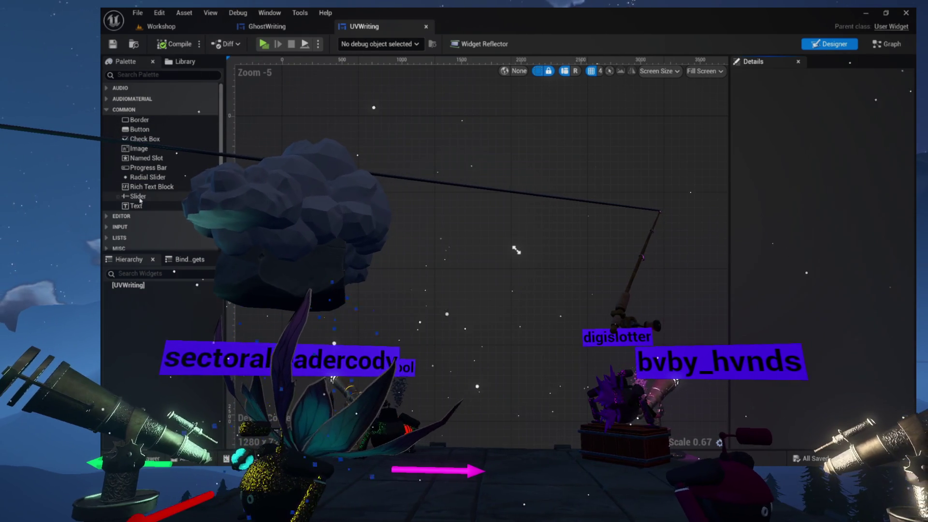
pyautogui.moveTo(133, 206); pyautogui.dragTo(136, 286)
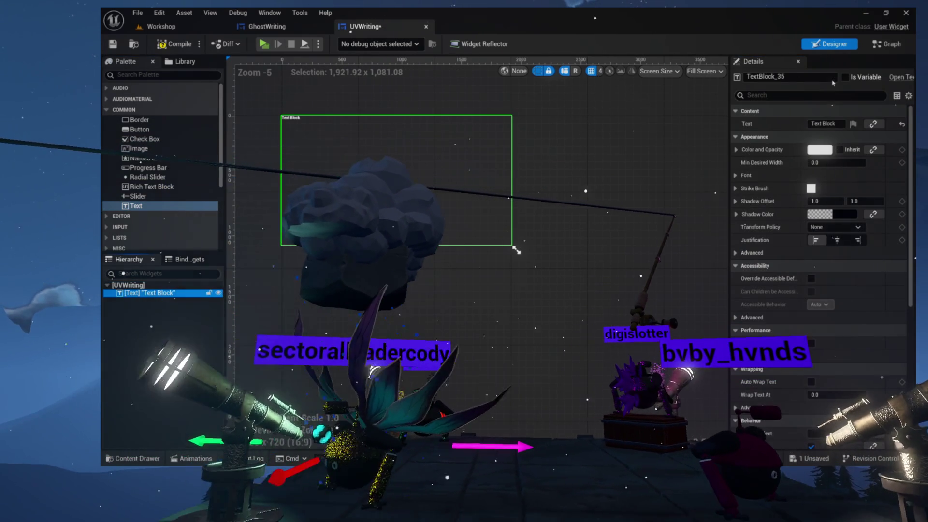
pyautogui.click(845, 78)
# - Rename the text block to WritingText and compile the widget
pyautogui.click(788, 76)
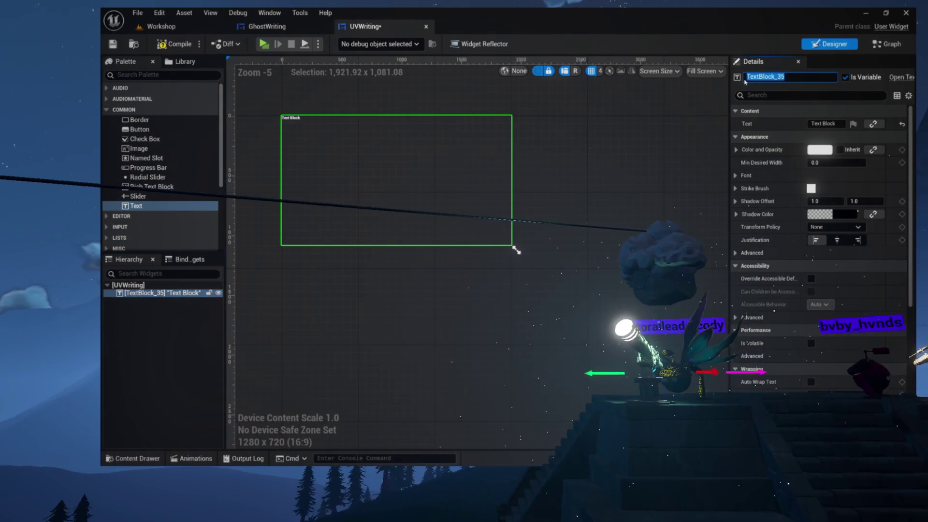
pyautogui.doubleClick(745, 78)
pyautogui.write('UVW')
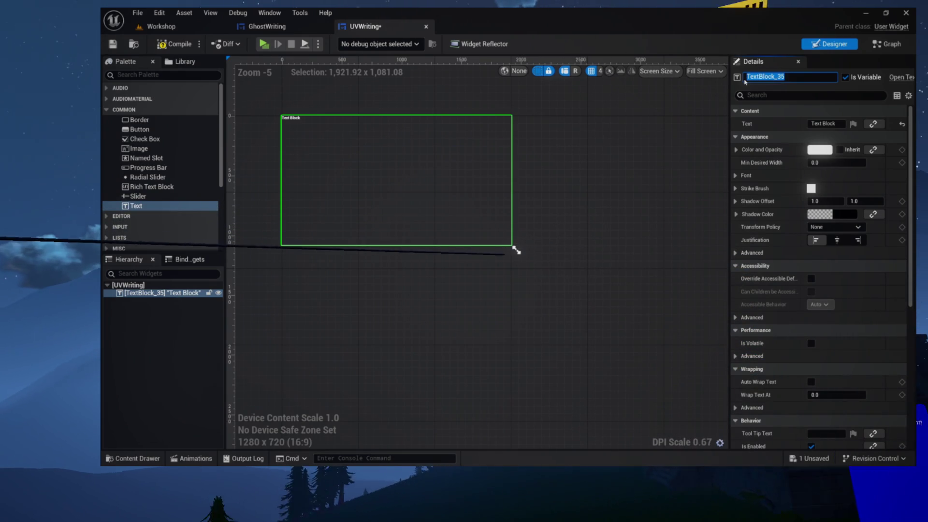
pyautogui.write('ritingText')
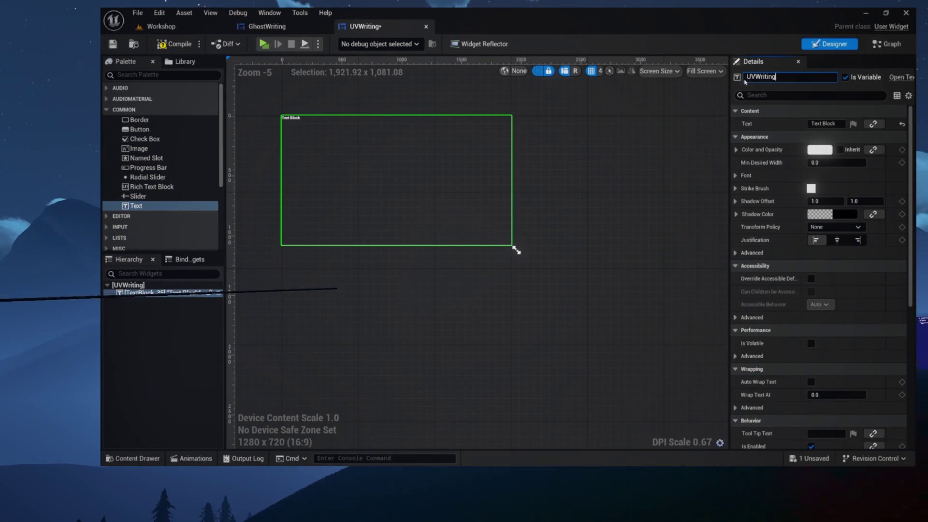
pyautogui.press('Return')
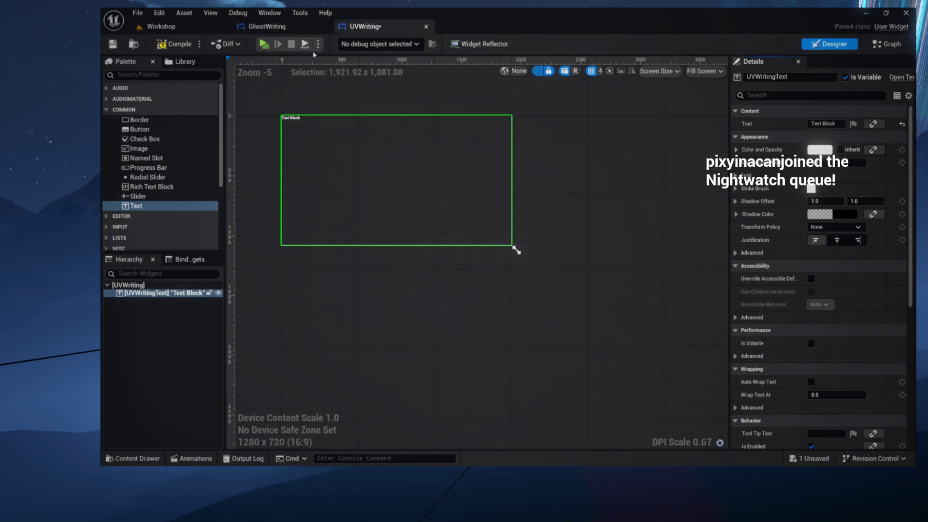
pyautogui.click(781, 76)
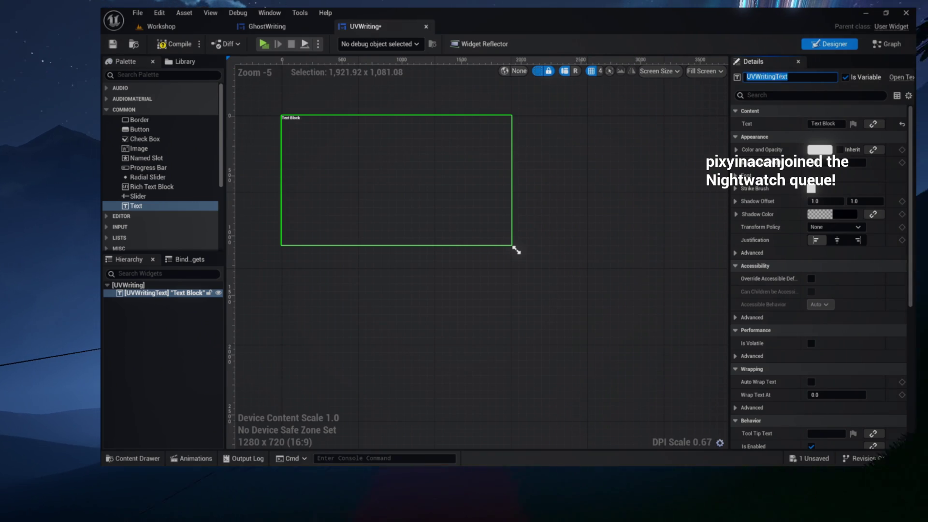
pyautogui.write('WritingText')
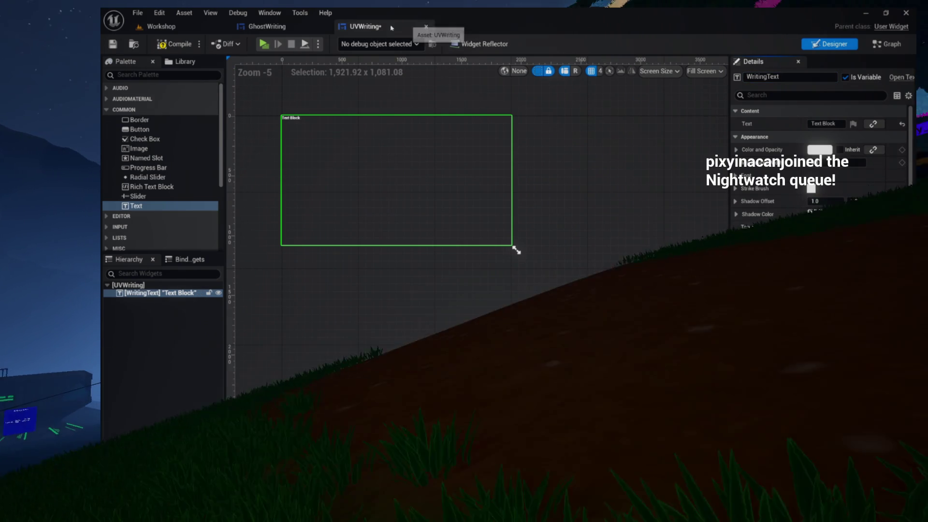
pyautogui.click(171, 47)
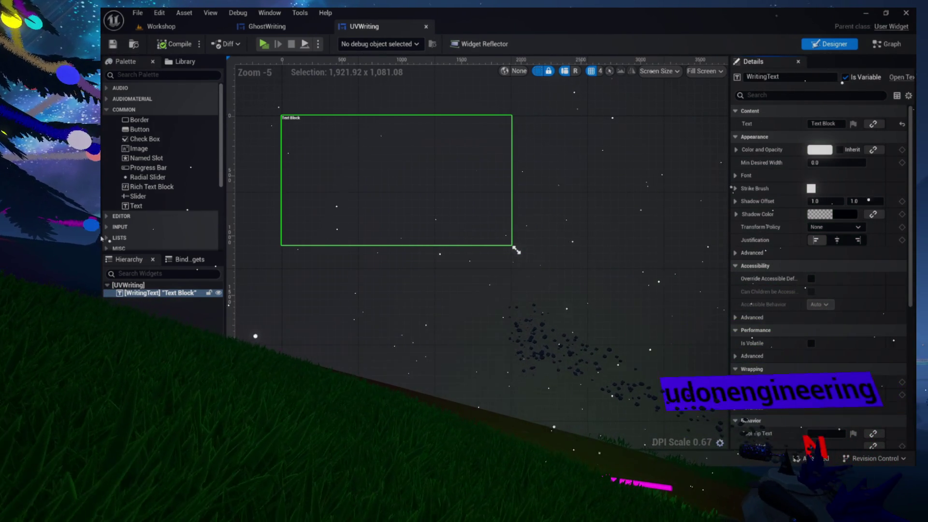
pyautogui.click(169, 26)
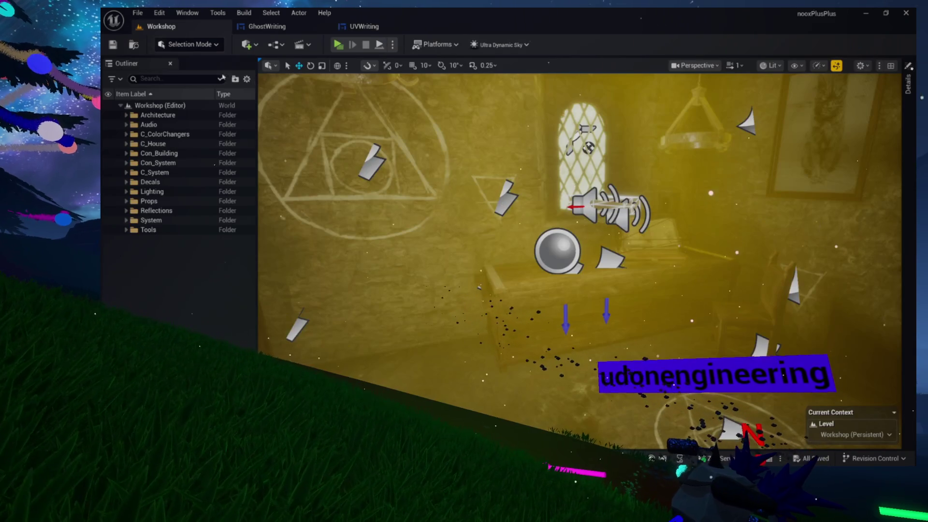
# - Set Net Mode to Play As Listen Server, start the session and enter the game from its menu
pyautogui.click(393, 45)
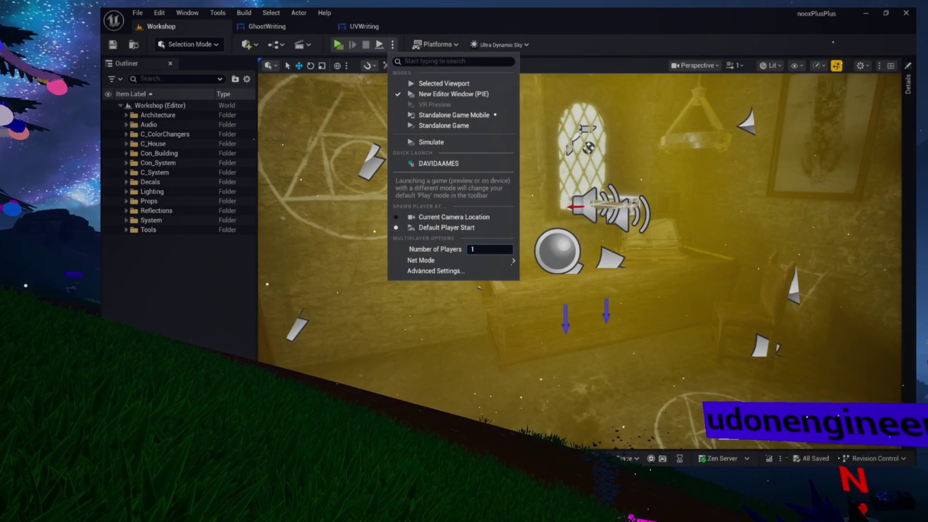
pyautogui.moveTo(421, 261)
pyautogui.click(566, 271)
pyautogui.click(344, 47)
pyautogui.click(319, 226)
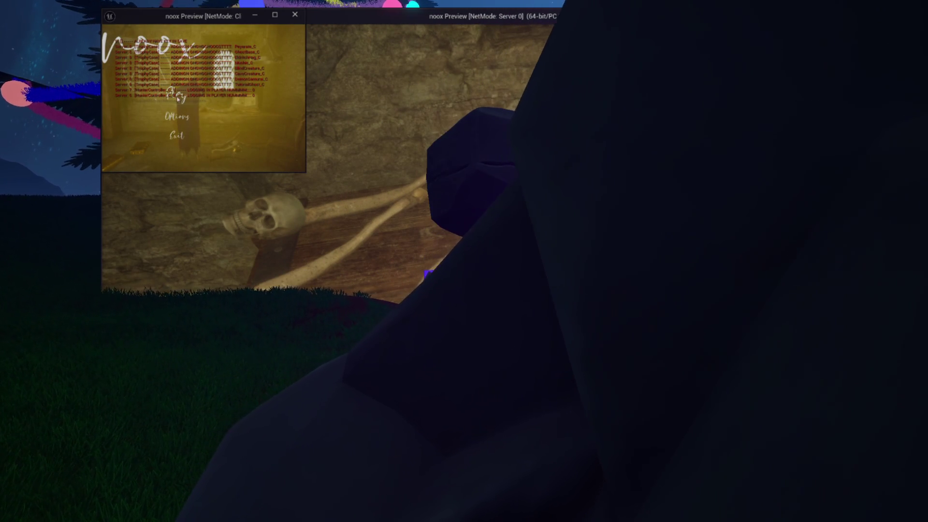
pyautogui.click(178, 98)
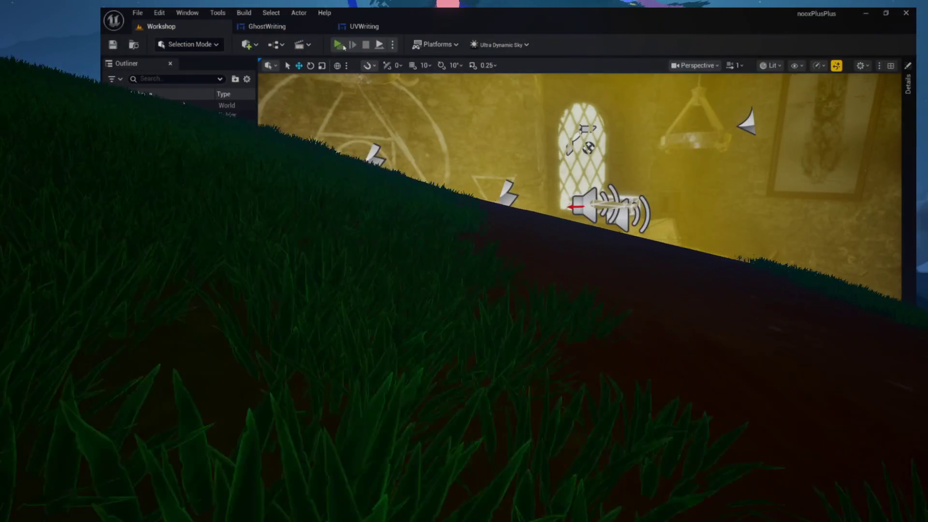
pyautogui.click(344, 47)
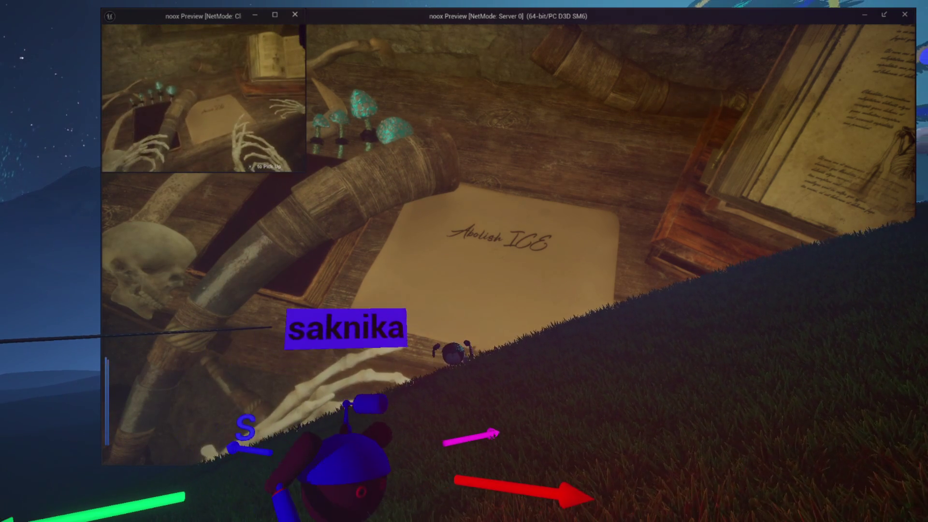
pyautogui.press('Escape')
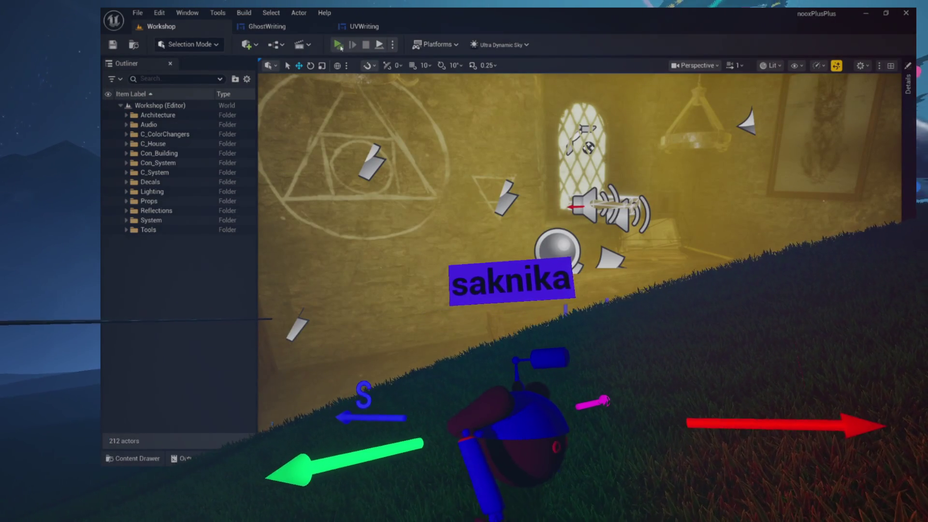
pyautogui.click(340, 45)
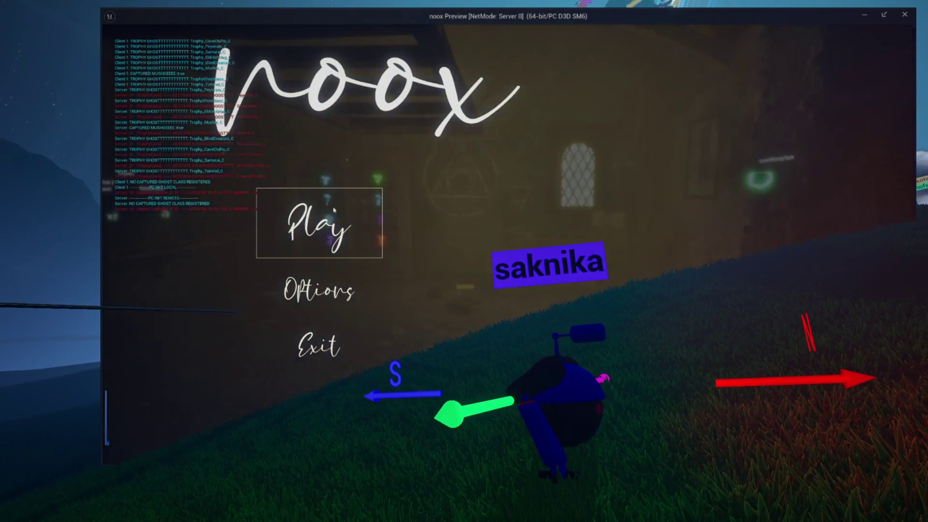
pyautogui.click(319, 227)
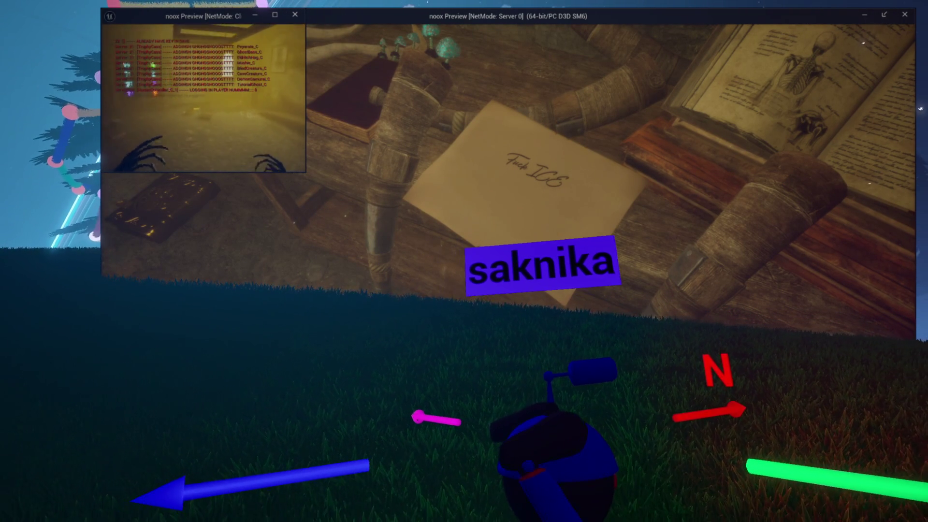
pyautogui.press('Escape')
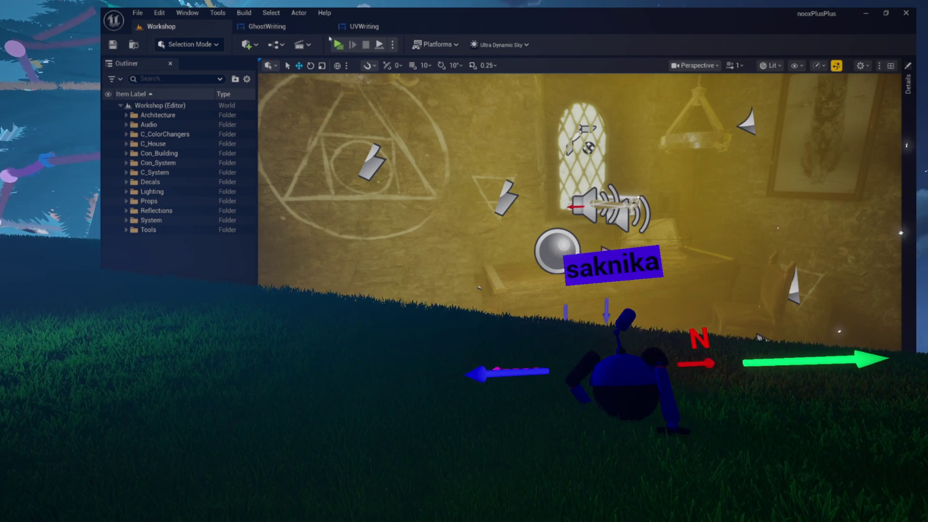
pyautogui.click(339, 45)
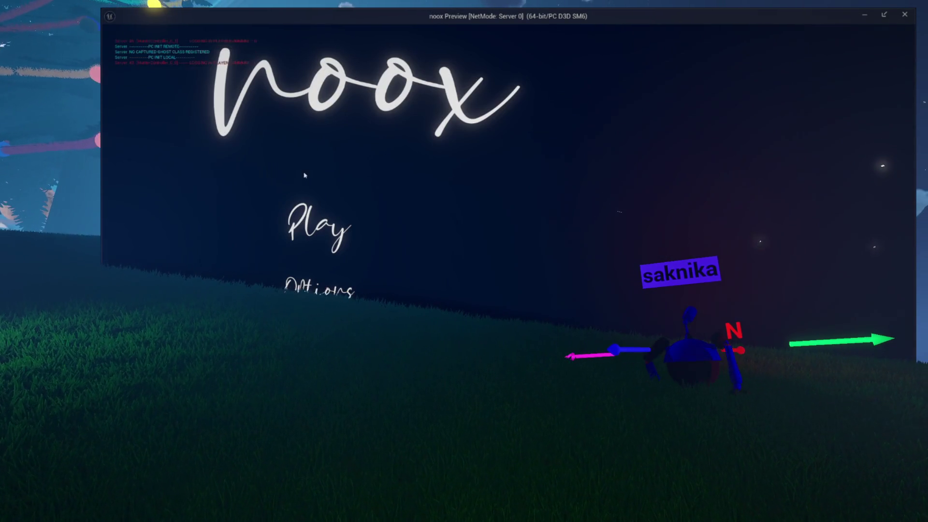
pyautogui.click(310, 215)
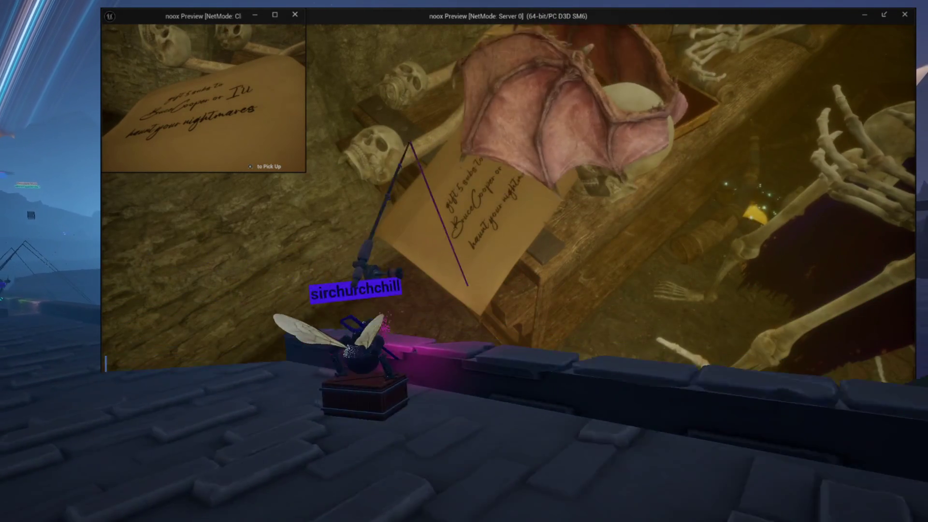
pyautogui.press('Escape')
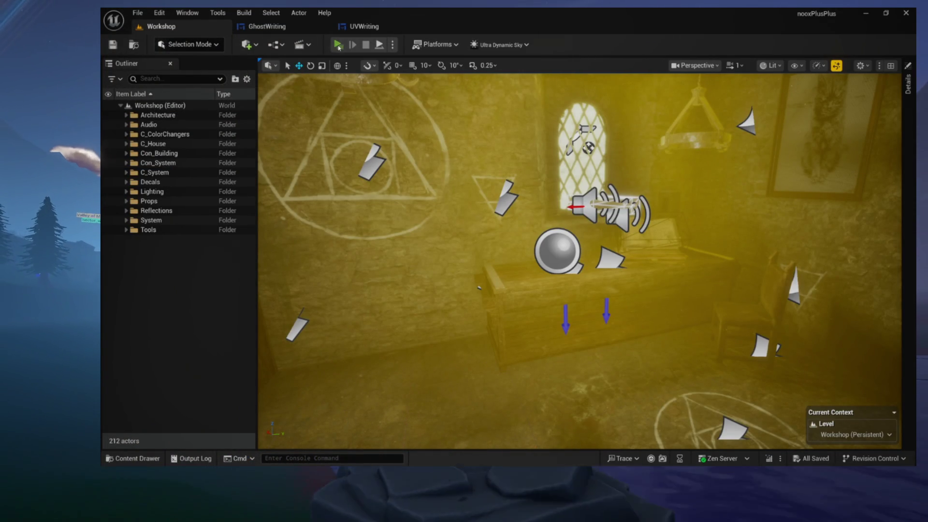
# - Start a new play session and walk toward the table with the parchment
pyautogui.click(338, 46)
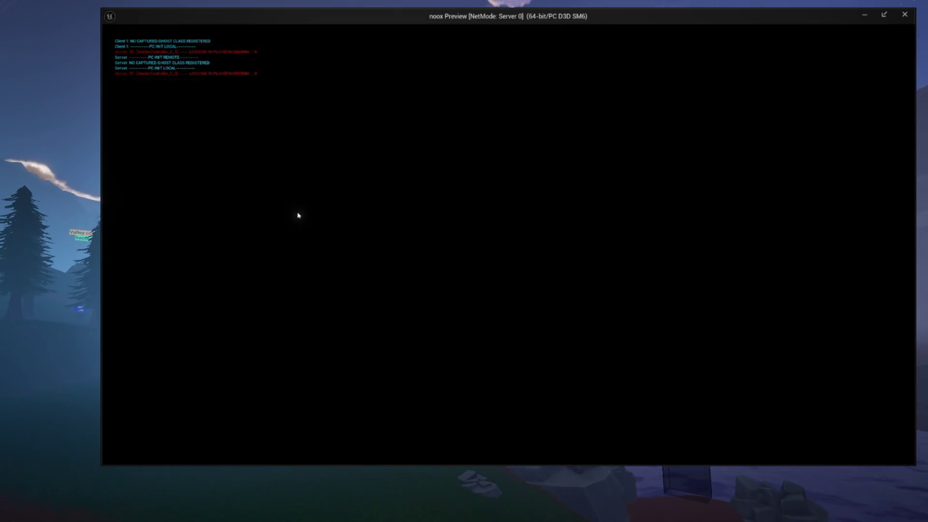
pyautogui.press('w')
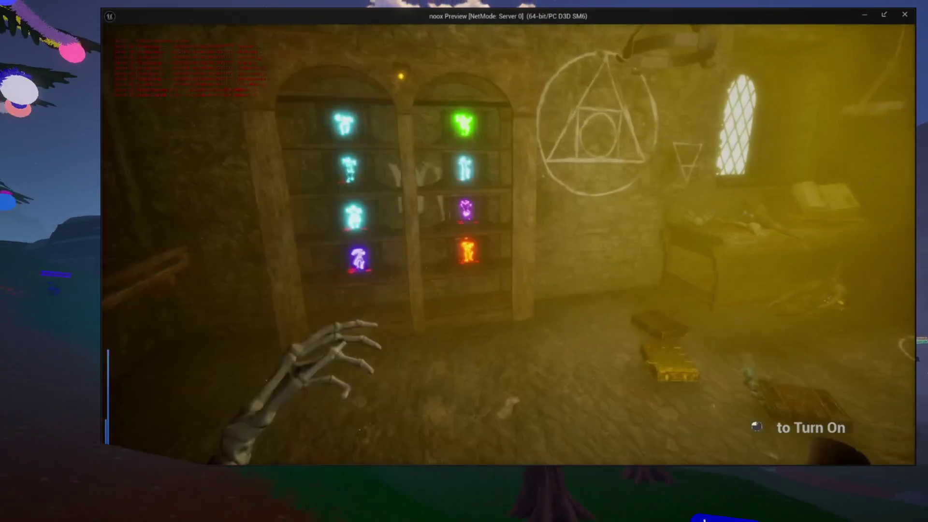
pyautogui.press('w')
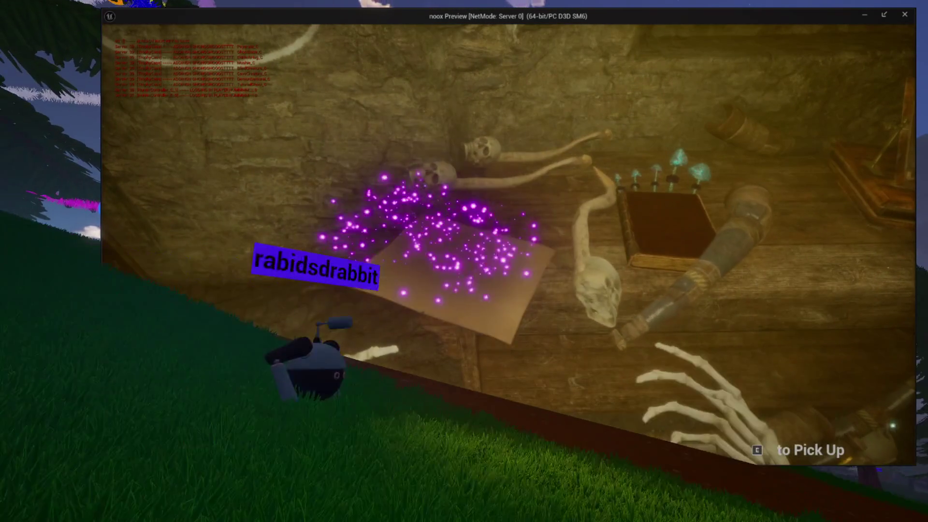
pyautogui.press('w')
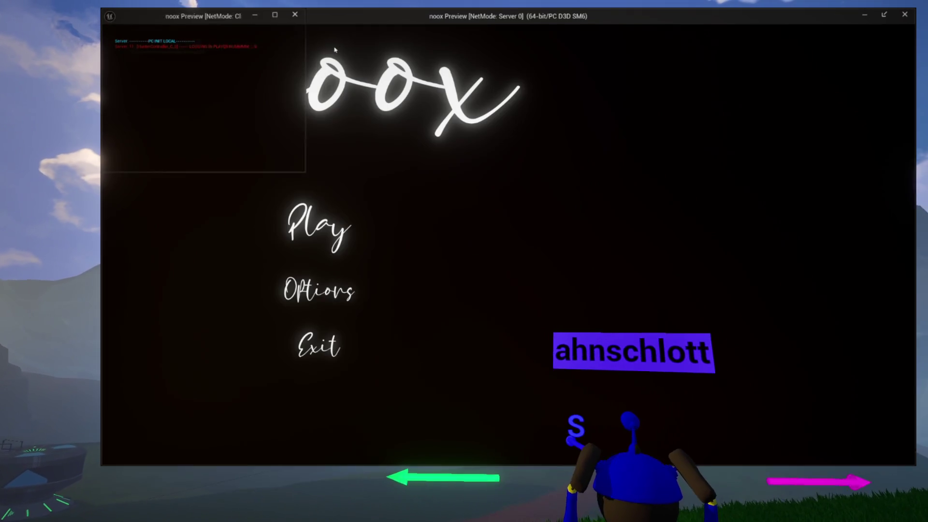
# - In the server window, enter the game, walk to the table and activate the glowing parchment
pyautogui.click(335, 63)
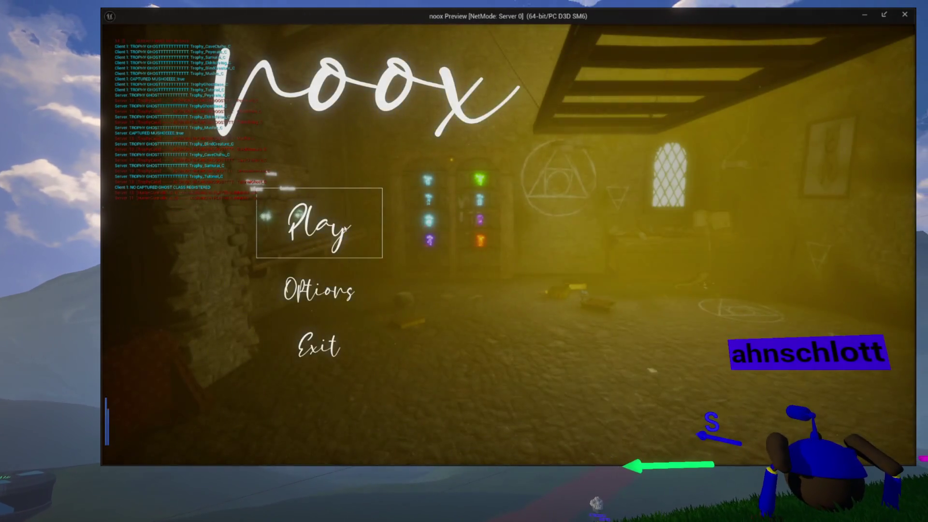
pyautogui.click(369, 227)
pyautogui.click(341, 229)
pyautogui.press('w')
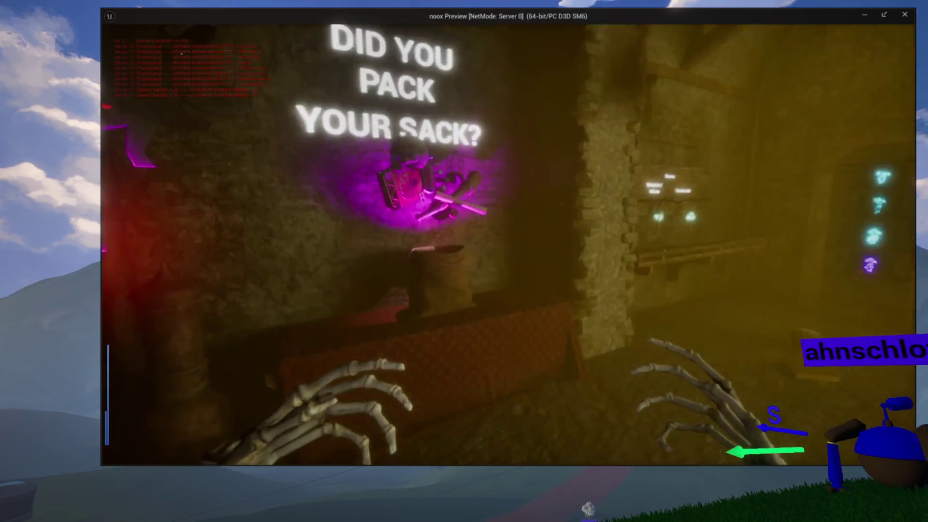
pyautogui.press('w')
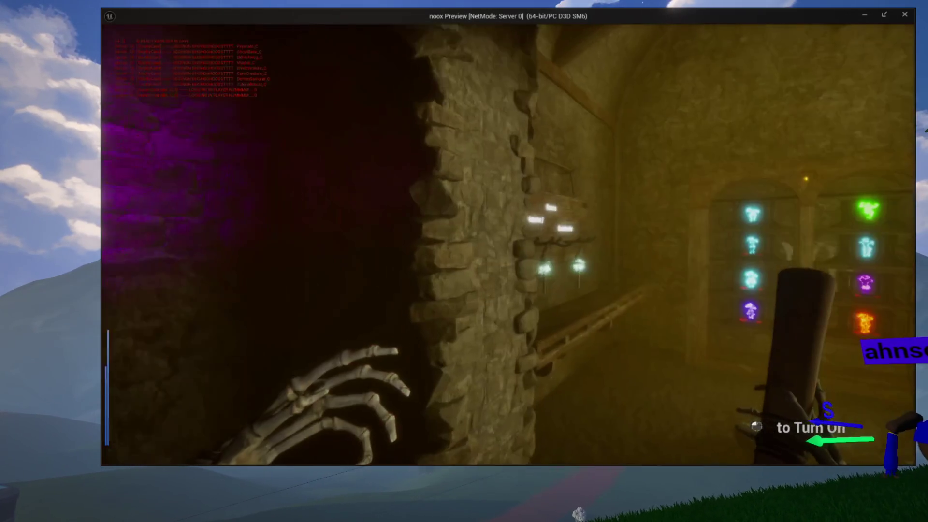
pyautogui.press('w')
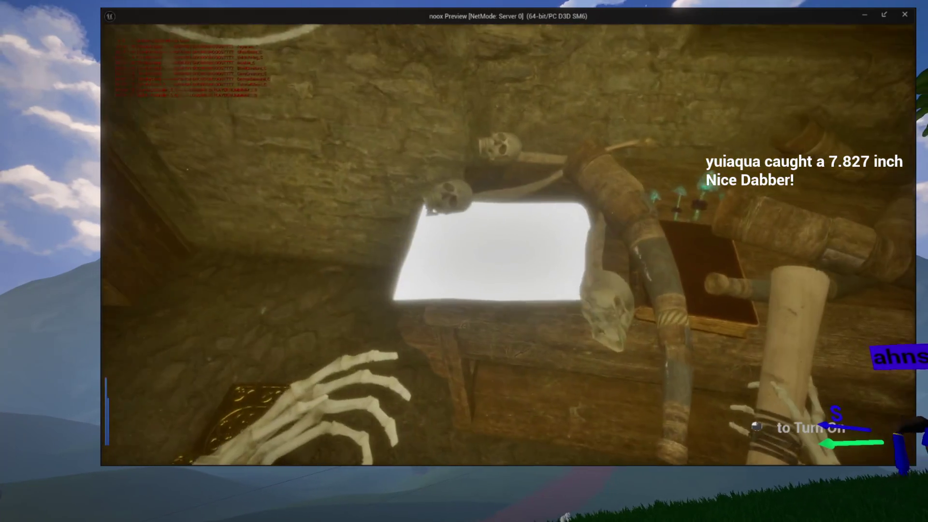
pyautogui.press('e')
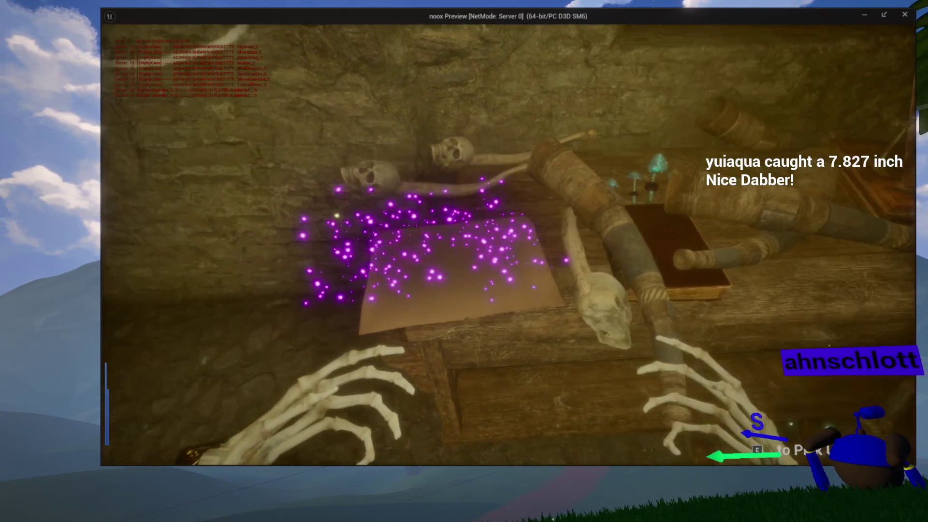
pyautogui.press('w')
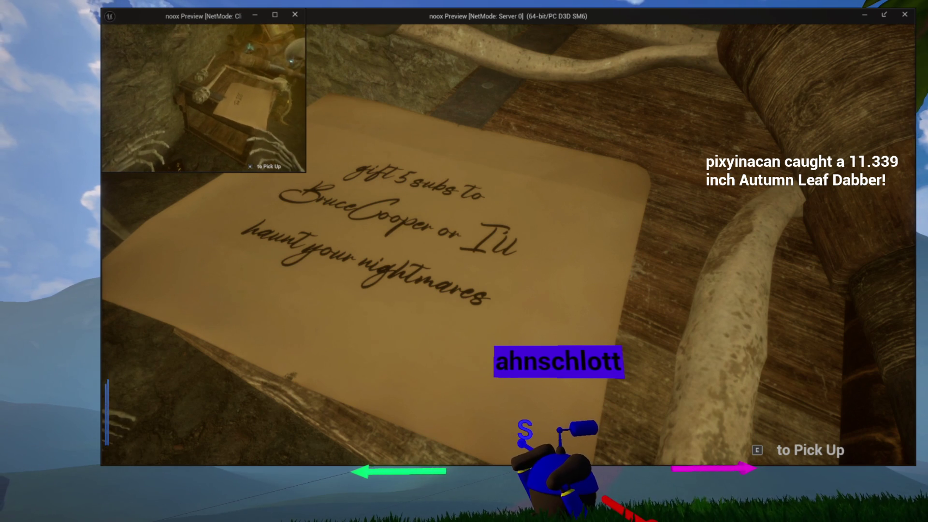
# - Read the parchment's ghost message up close, then end the play session
pyautogui.press('w')
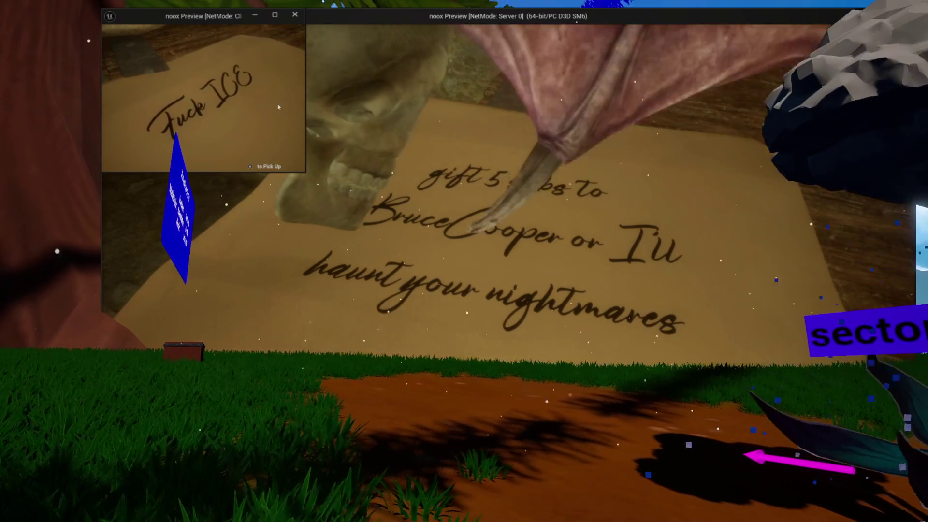
pyautogui.press('Escape')
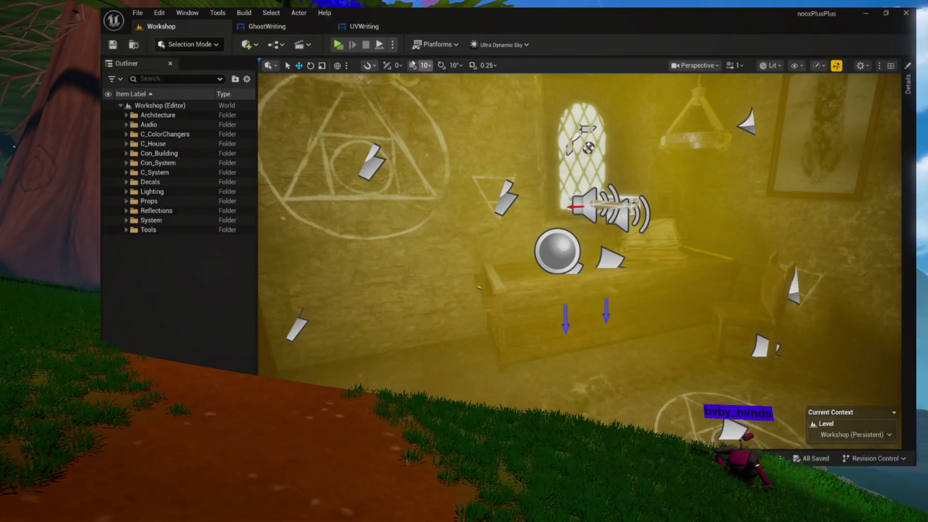
pyautogui.click(310, 31)
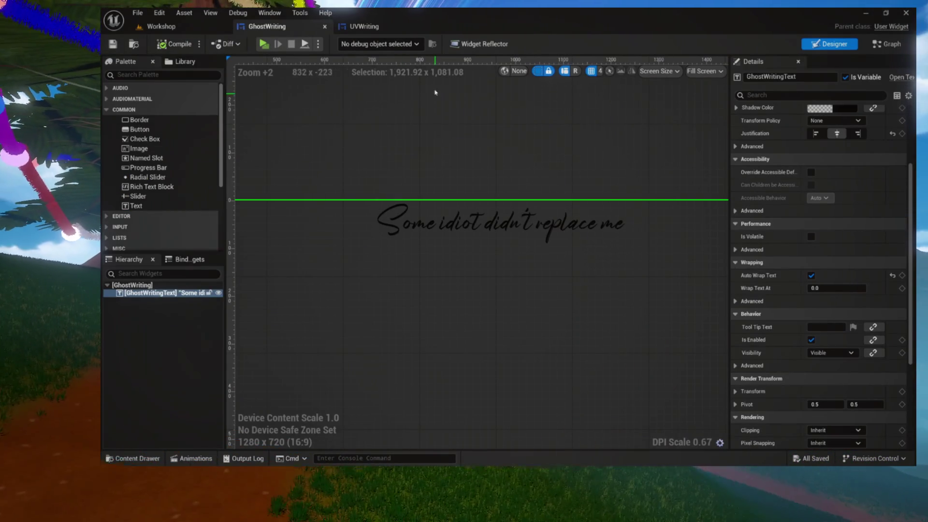
pyautogui.click(382, 27)
pyautogui.scroll(3, 402, 102)
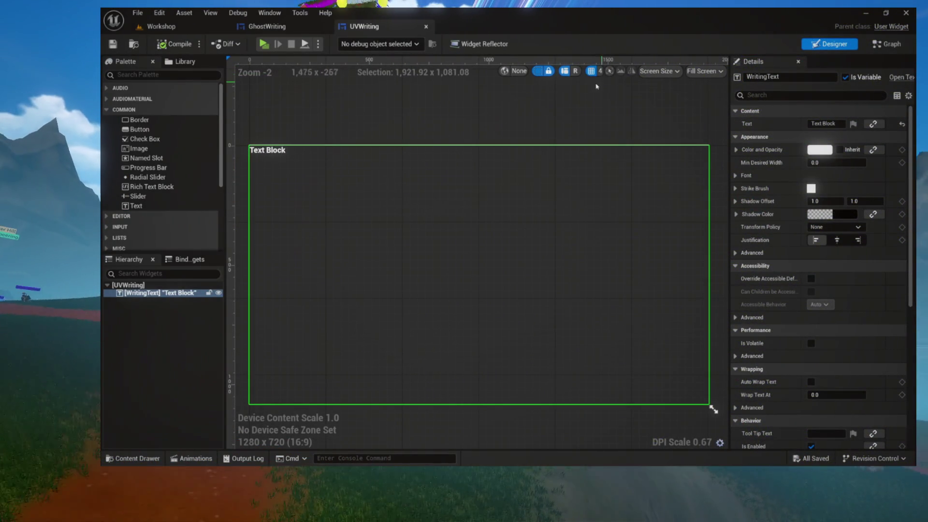
pyautogui.click(304, 29)
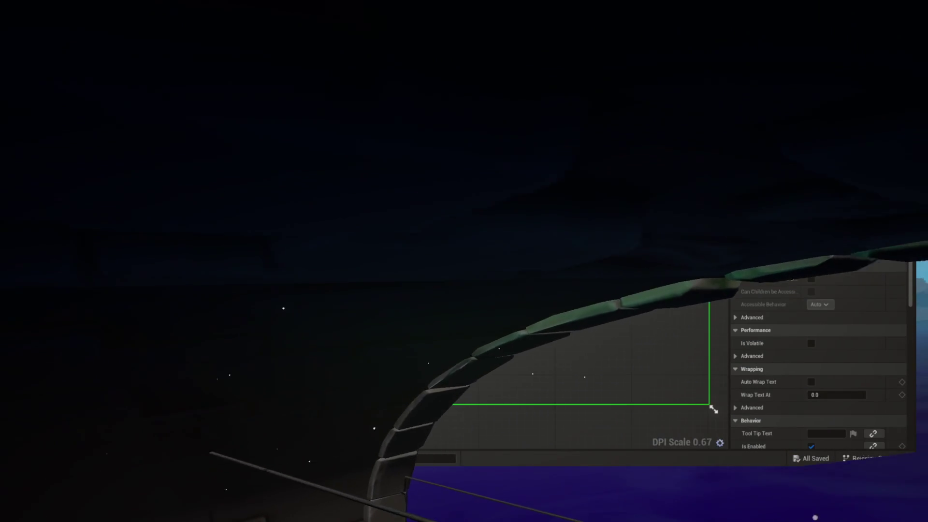
pyautogui.scroll(4, 358, 213)
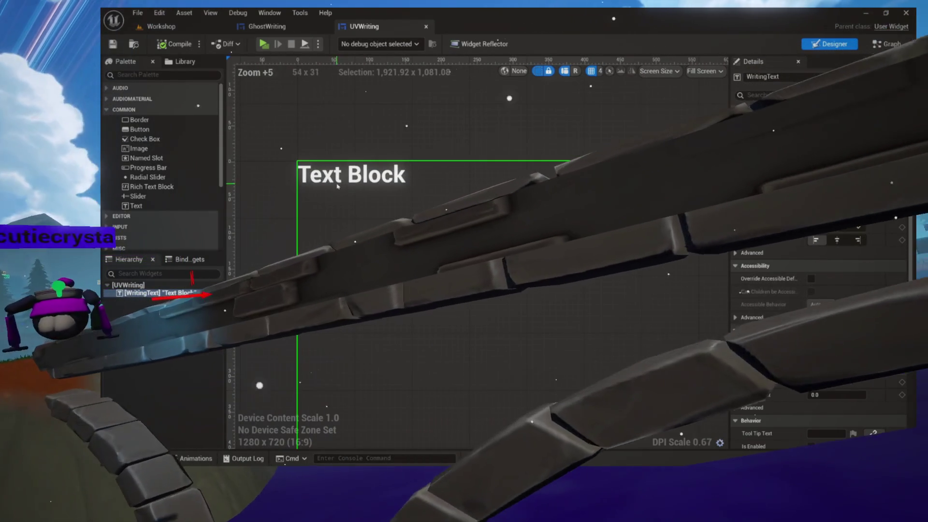
pyautogui.click(161, 26)
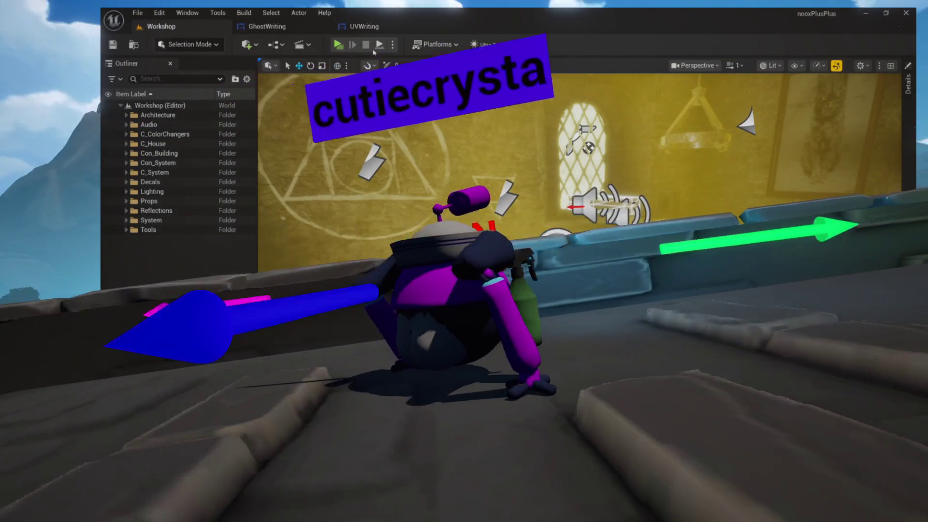
pyautogui.click(392, 45)
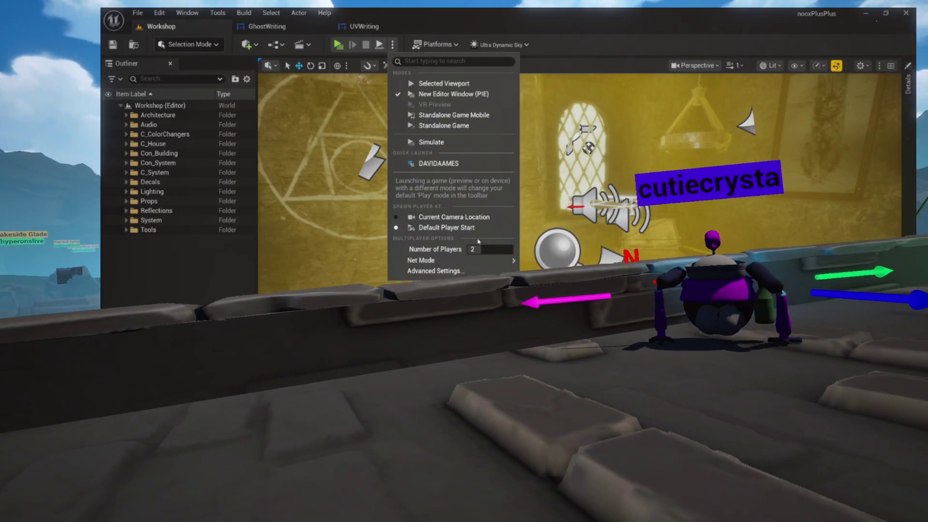
# - Launch a Standalone Game, play from its main menu, then end the test with Esc
pyautogui.click(557, 265)
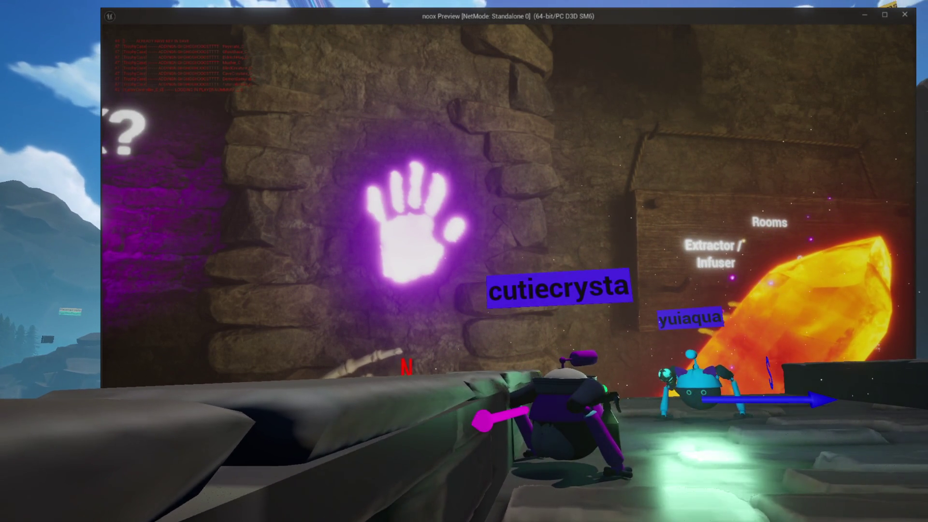
pyautogui.press('Escape')
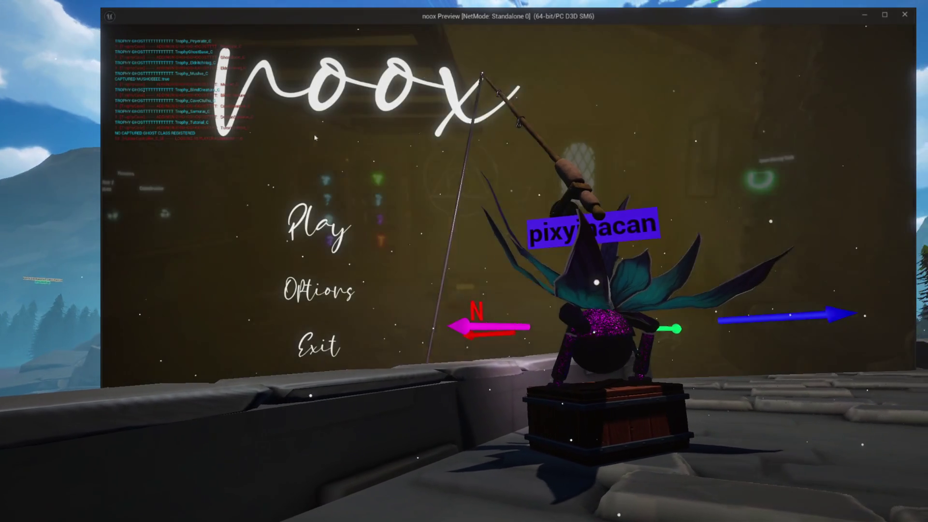
pyautogui.click(314, 215)
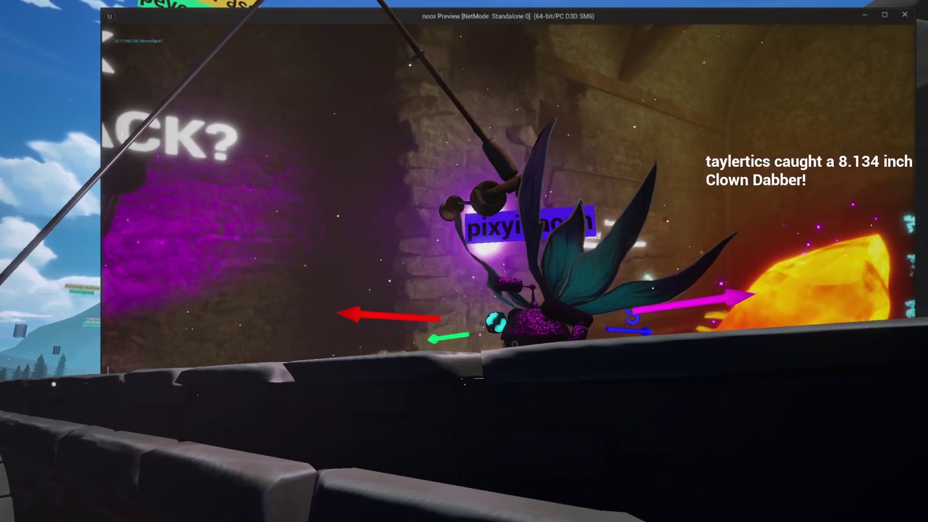
pyautogui.press('Escape')
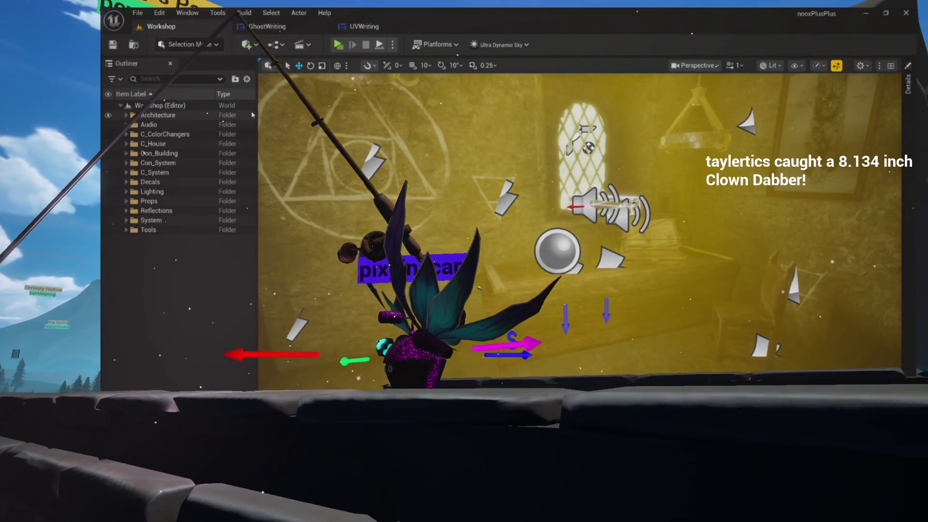
# - Delete the three default event nodes in UVWriting's graph, then relaunch the game from Workshop
pyautogui.click(367, 28)
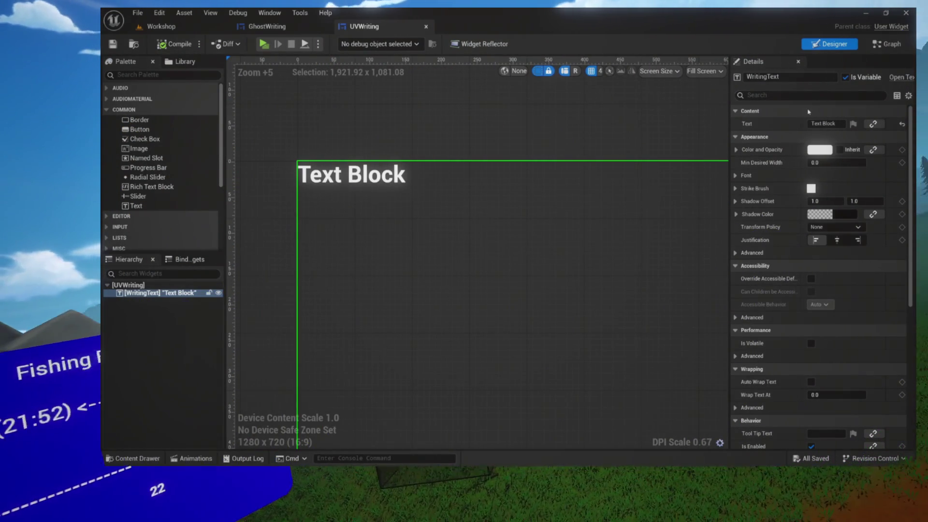
pyautogui.click(891, 48)
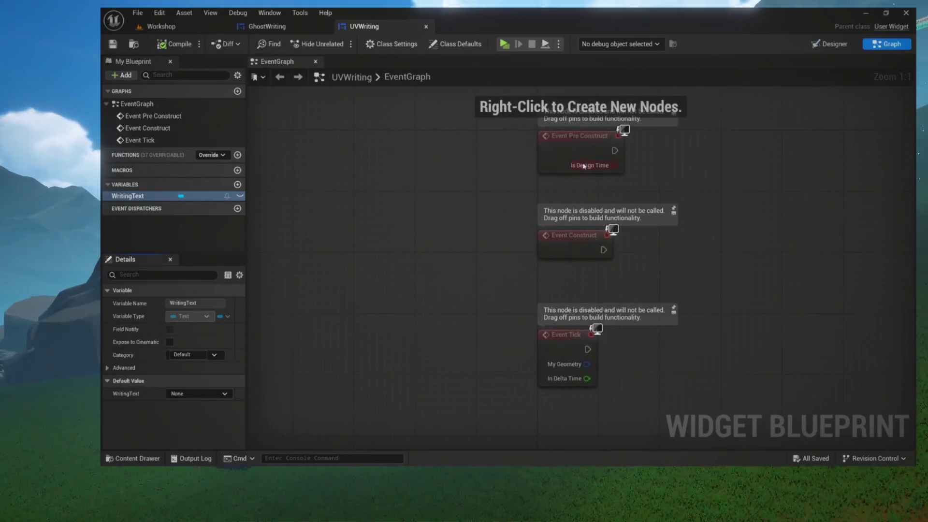
pyautogui.moveTo(608, 216); pyautogui.dragTo(645, 341)
pyautogui.press('Delete')
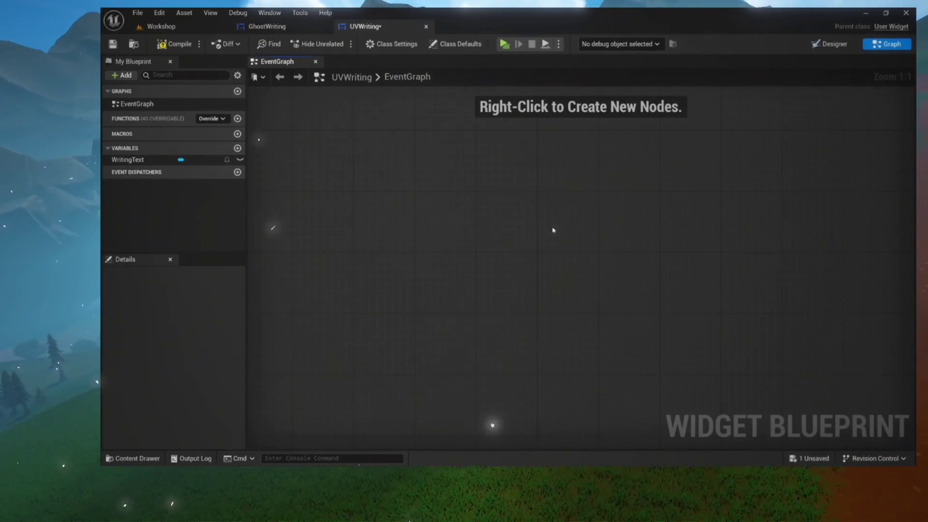
pyautogui.click(208, 31)
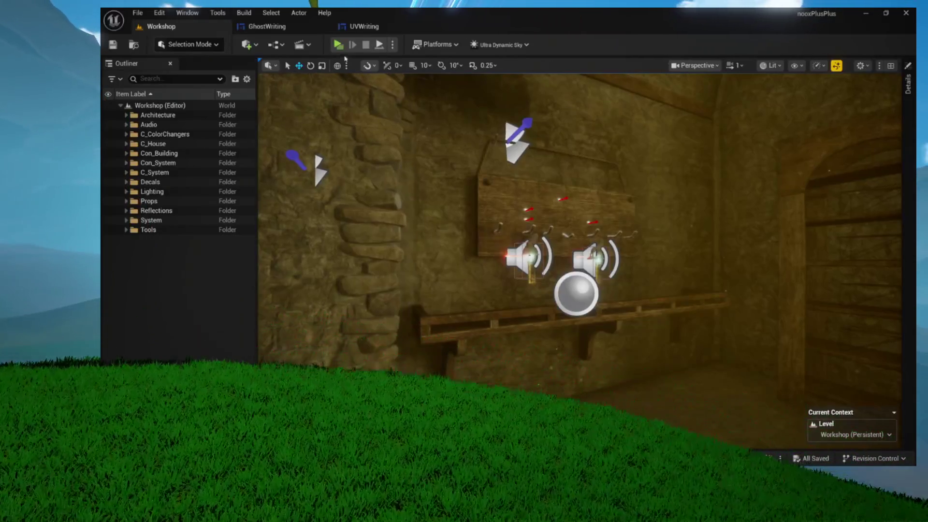
pyautogui.click(345, 49)
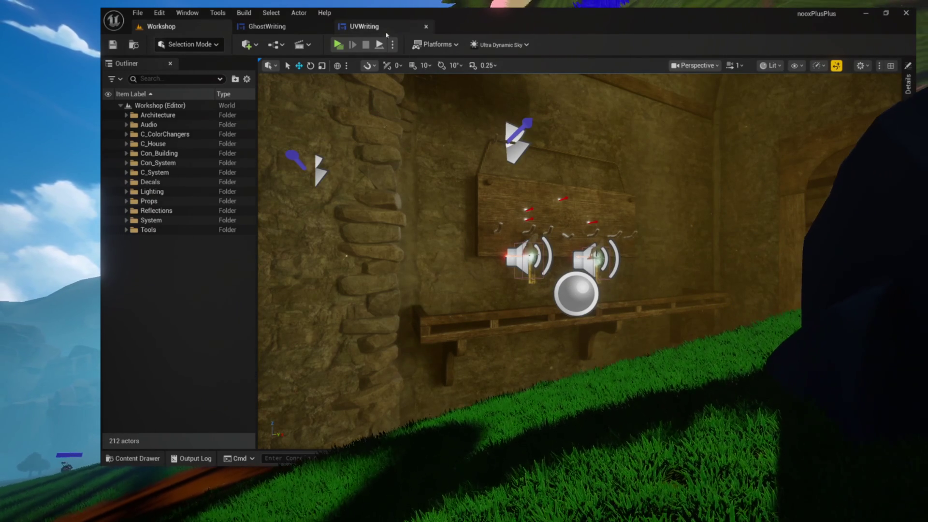
# - Open the UVWriting widget blueprint and add a new function to it
pyautogui.click(365, 26)
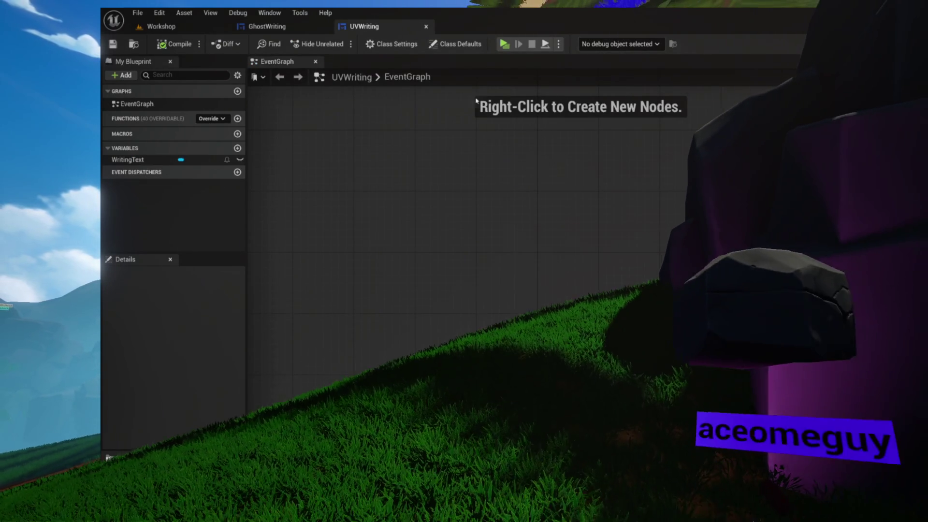
pyautogui.click(238, 118)
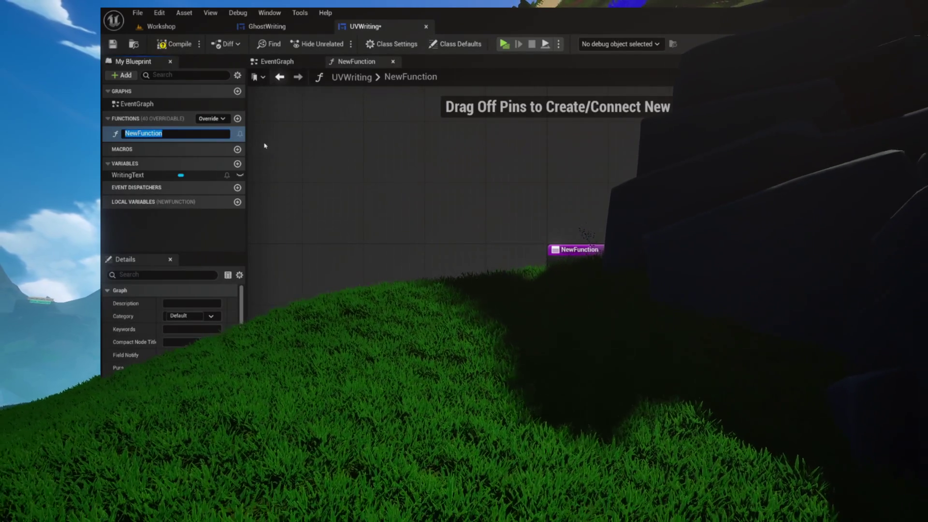
# - Name the new function SetWriting and add a Writing Text getter with a SetText node
pyautogui.write('SetWriting')
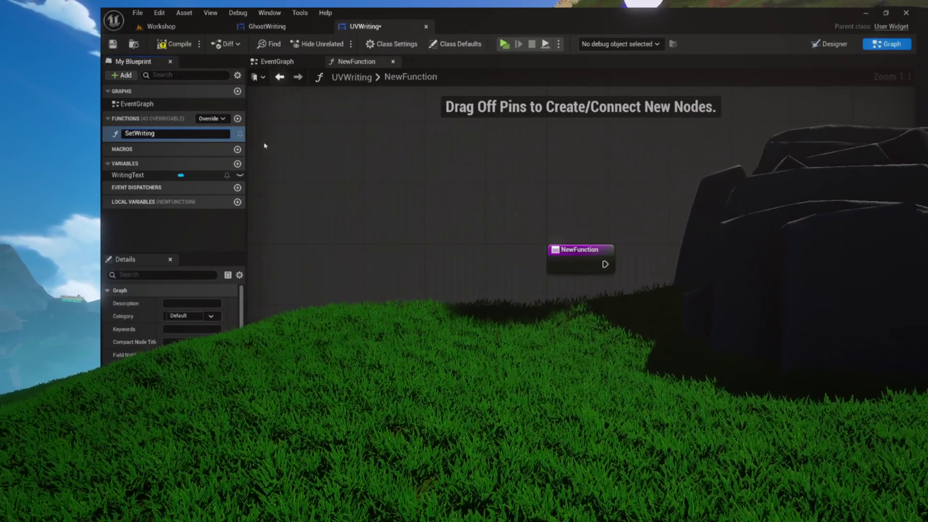
pyautogui.press('Return')
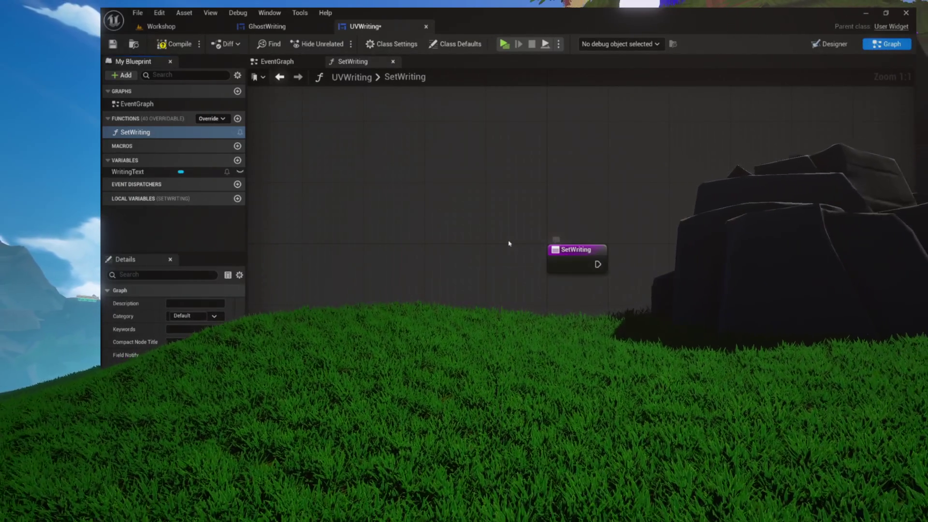
pyautogui.moveTo(153, 176); pyautogui.dragTo(710, 171)
pyautogui.click(725, 188)
pyautogui.moveTo(568, 136); pyautogui.dragTo(548, 174)
pyautogui.write('set text')
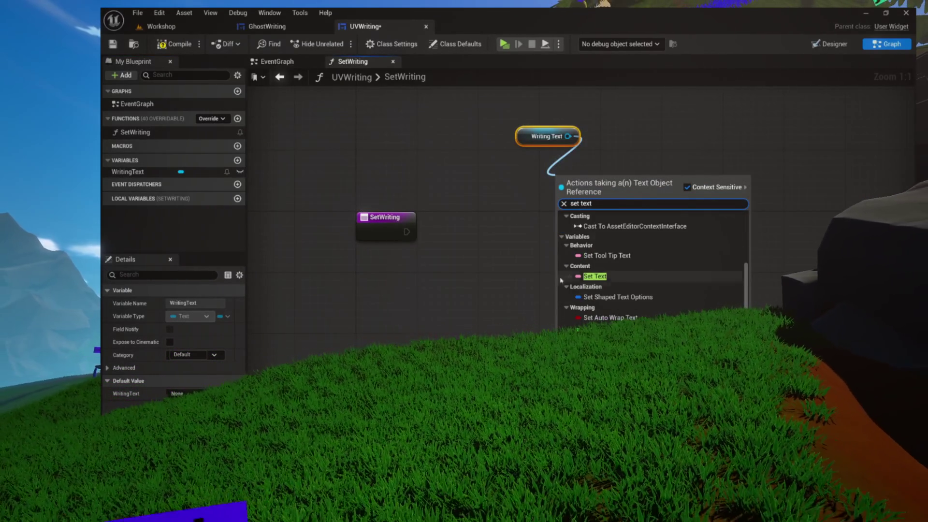
pyautogui.press('Return')
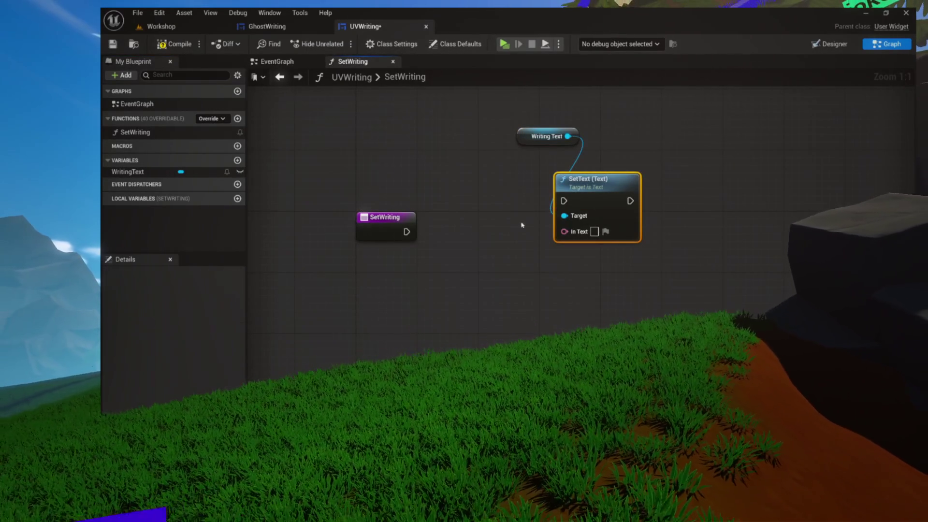
# - Wire SetWriting's entry into SetText, with Writing Text as Target and New Text as input
pyautogui.moveTo(567, 191)
pyautogui.mouseDown()
pyautogui.moveTo(476, 216)
pyautogui.moveTo(490, 221)
pyautogui.mouseUp()
pyautogui.moveTo(405, 232); pyautogui.dragTo(487, 232)
pyautogui.moveTo(527, 138); pyautogui.dragTo(494, 189)
pyautogui.moveTo(494, 263); pyautogui.dragTo(405, 234)
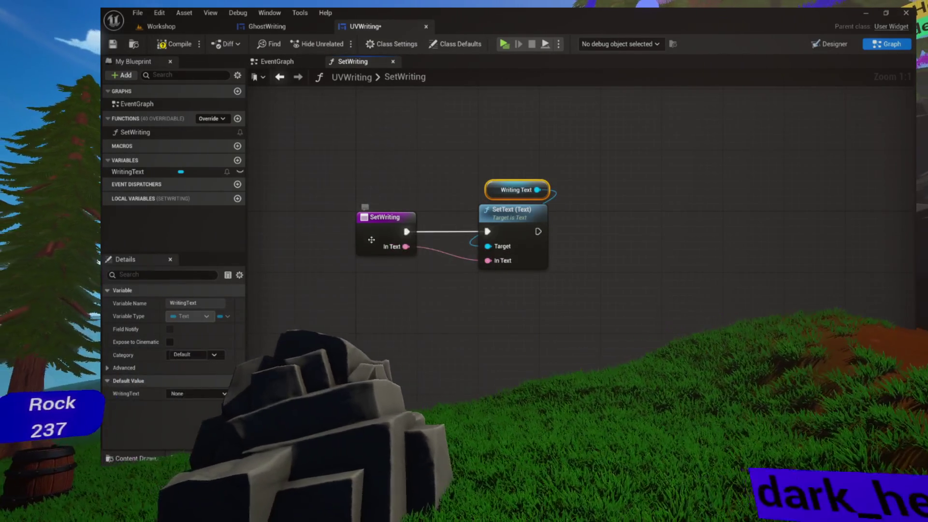
pyautogui.click(372, 237)
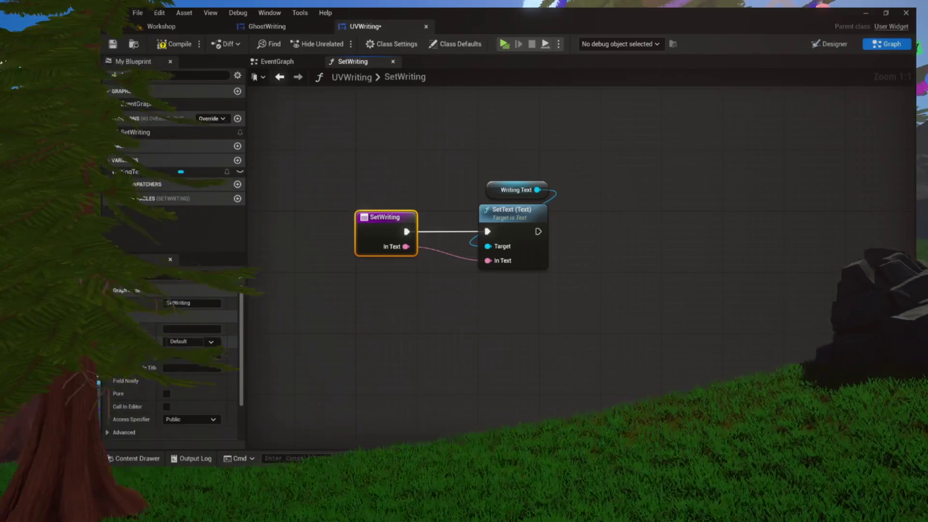
pyautogui.scroll(-2, 197, 331)
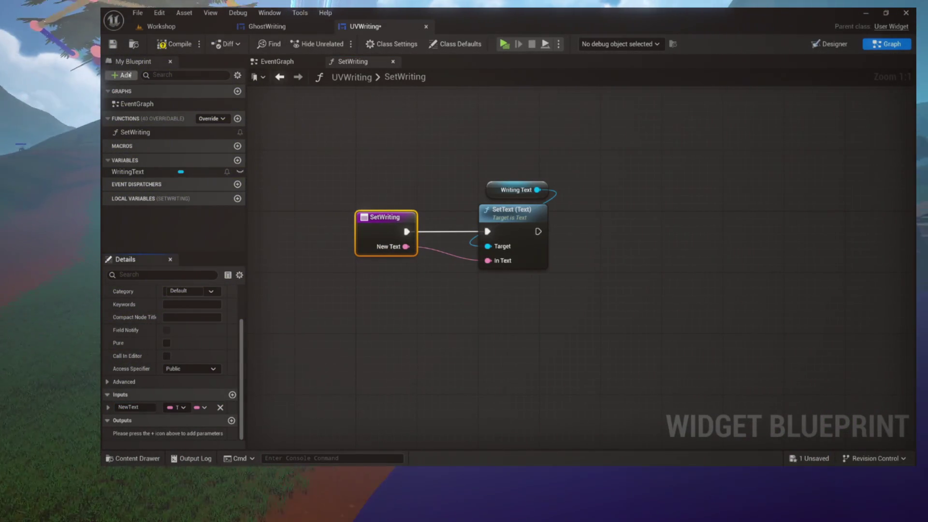
pyautogui.moveTo(342, 154); pyautogui.dragTo(486, 189)
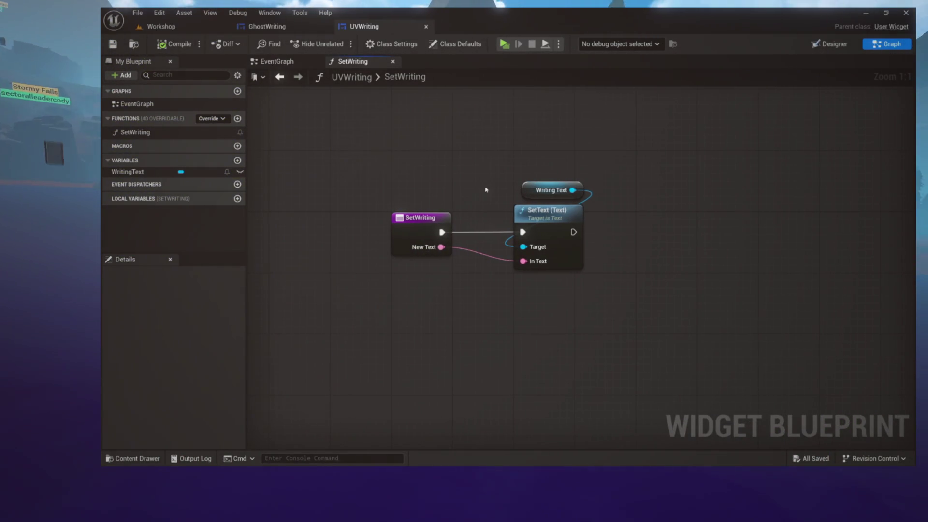
pyautogui.click(534, 196)
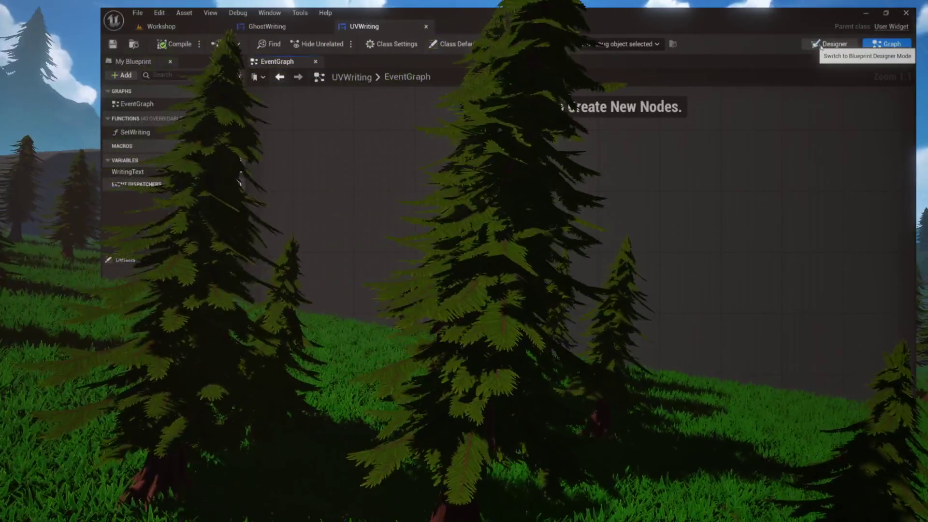
pyautogui.click(815, 44)
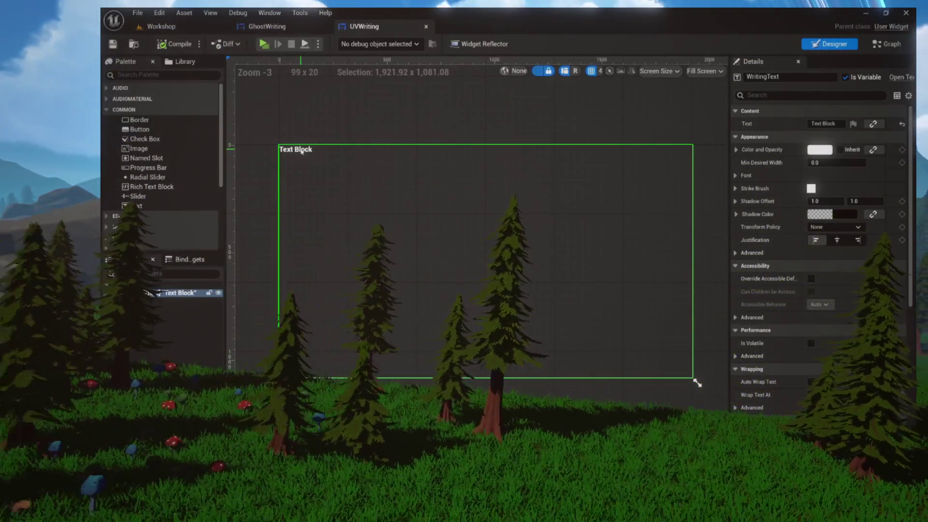
# - Expand the WritingText block's Font settings in Details and review the Font Material choices
pyautogui.scroll(4, 313, 146)
pyautogui.scroll(8, 313, 146)
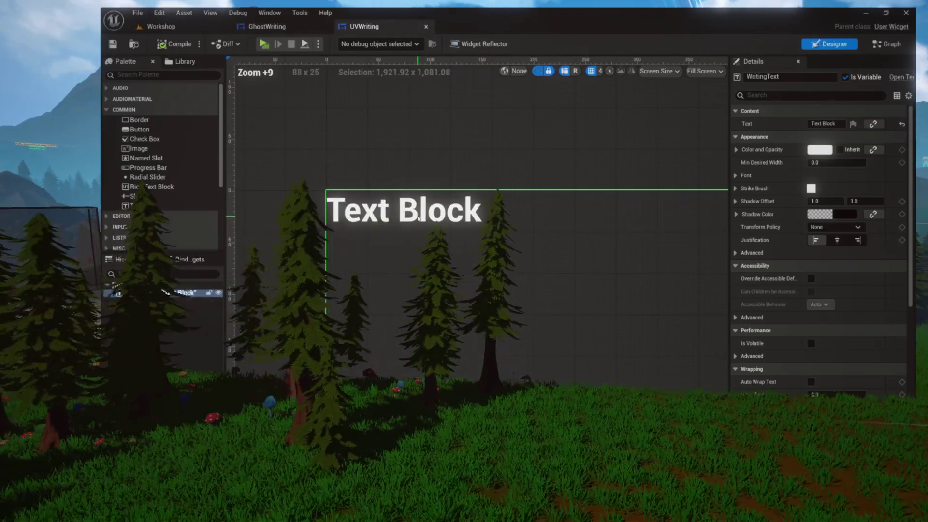
pyautogui.click(743, 176)
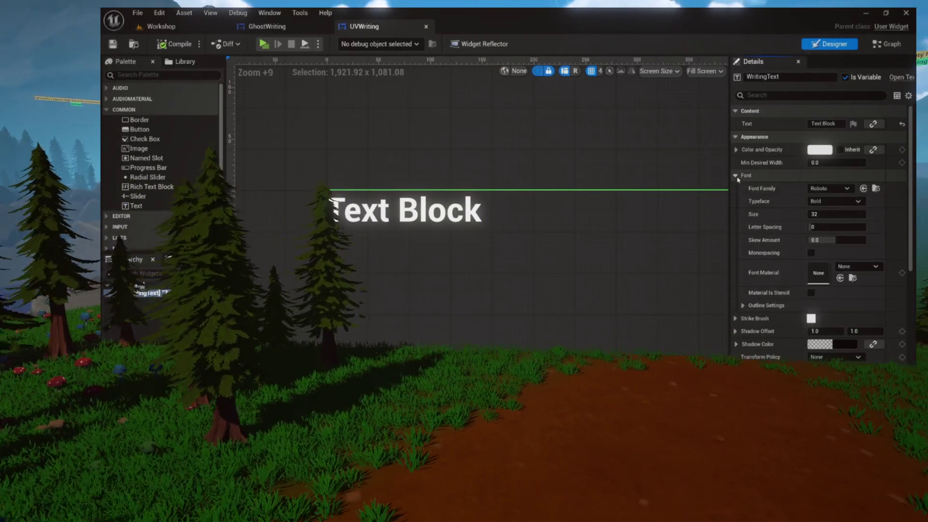
pyautogui.scroll(-1, 769, 232)
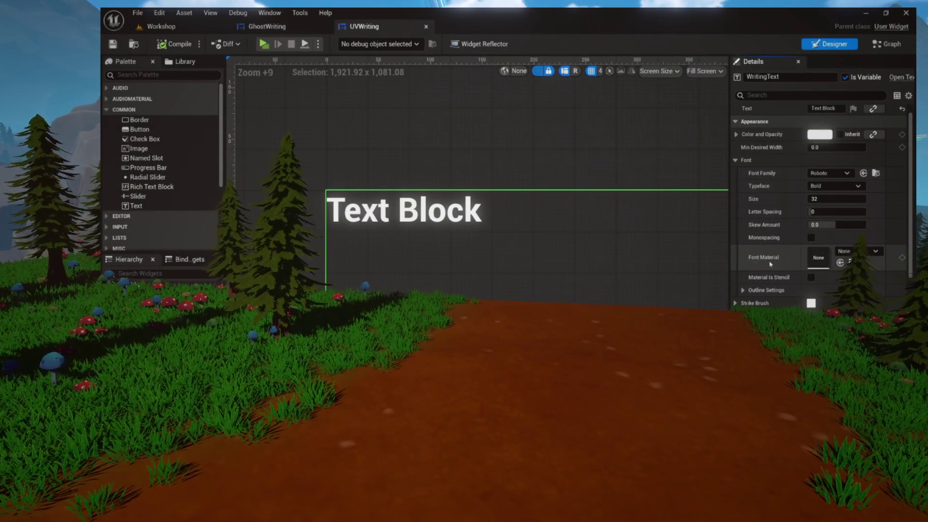
pyautogui.click(846, 253)
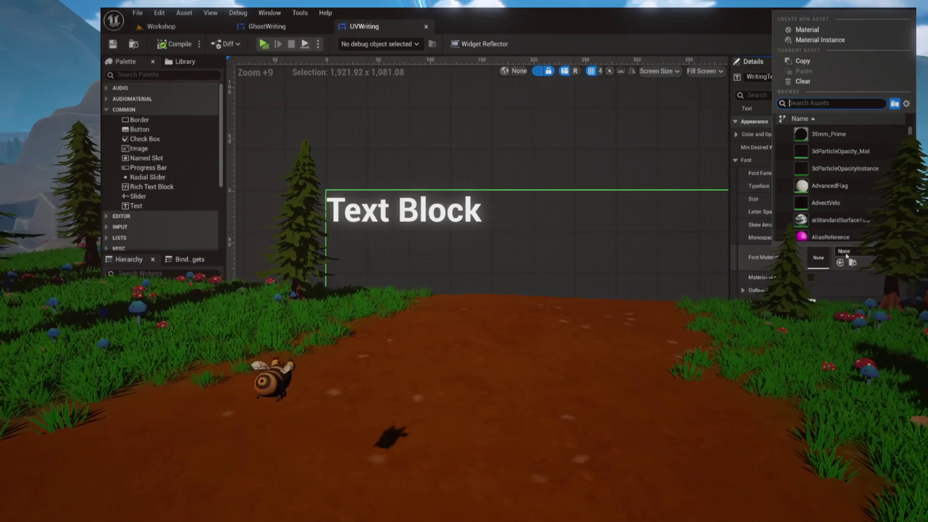
pyautogui.press('Escape')
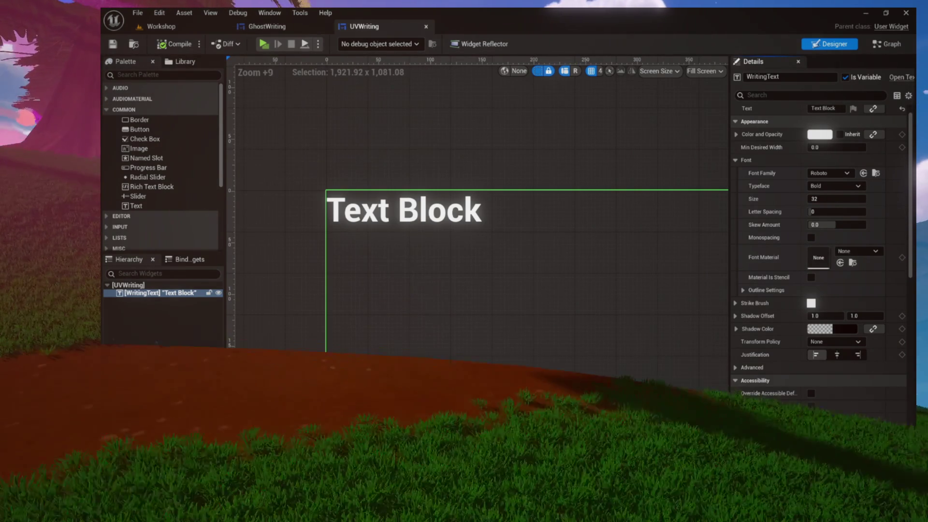
pyautogui.hotkey('ctrl', 'space')
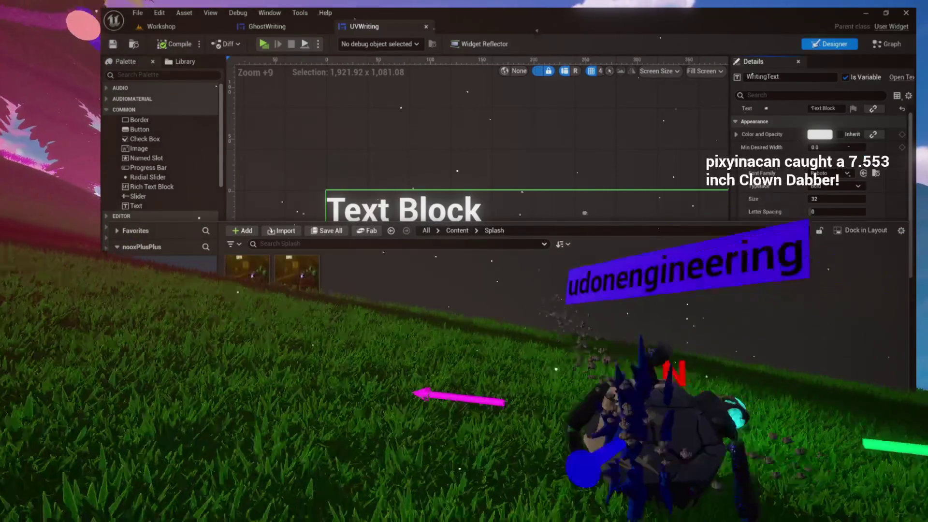
# - Browse the Content Drawer to Ghosts > Evidence and select the M_Fingerprint material
pyautogui.click(476, 230)
pyautogui.click(476, 230)
pyautogui.click(498, 263)
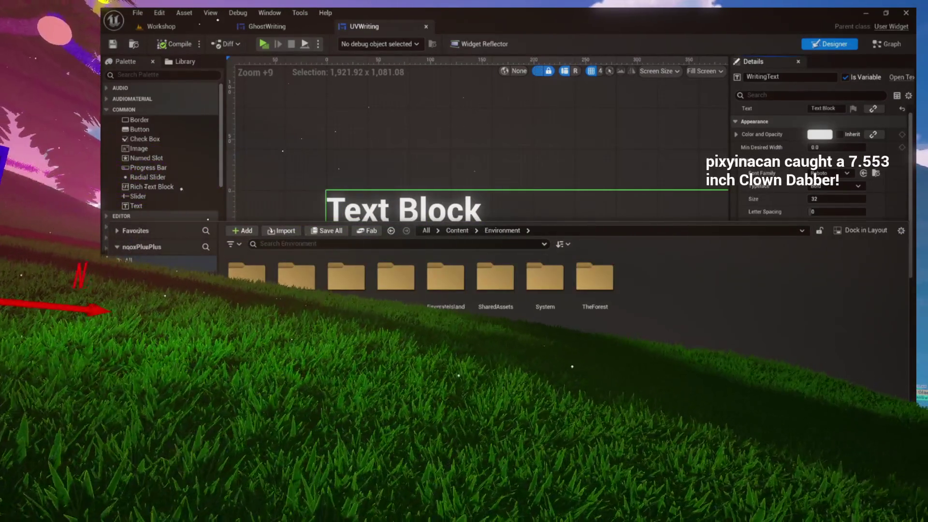
pyautogui.click(476, 231)
pyautogui.click(498, 254)
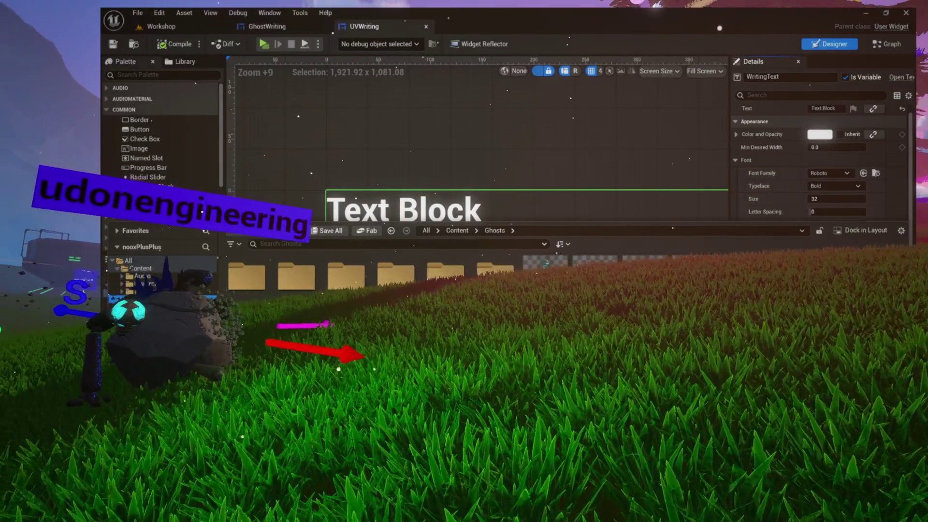
pyautogui.click(144, 299)
pyautogui.click(148, 307)
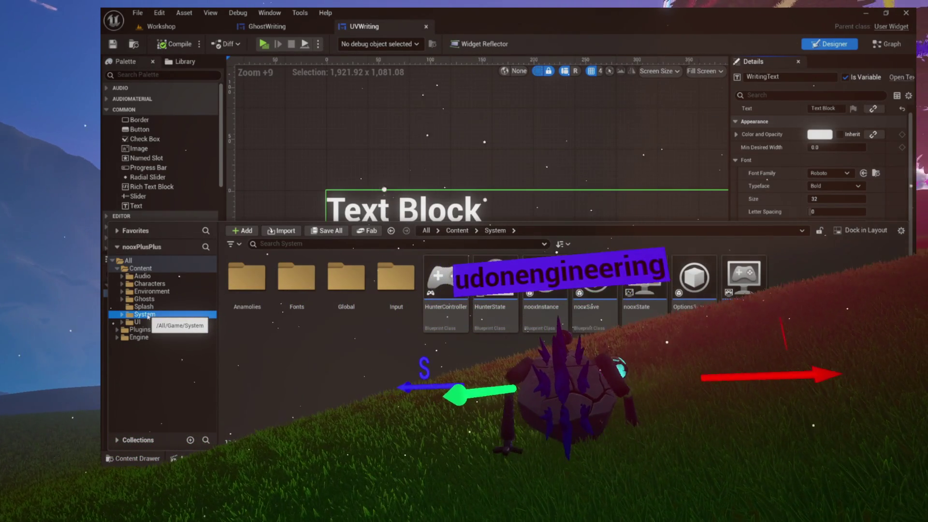
pyautogui.click(144, 307)
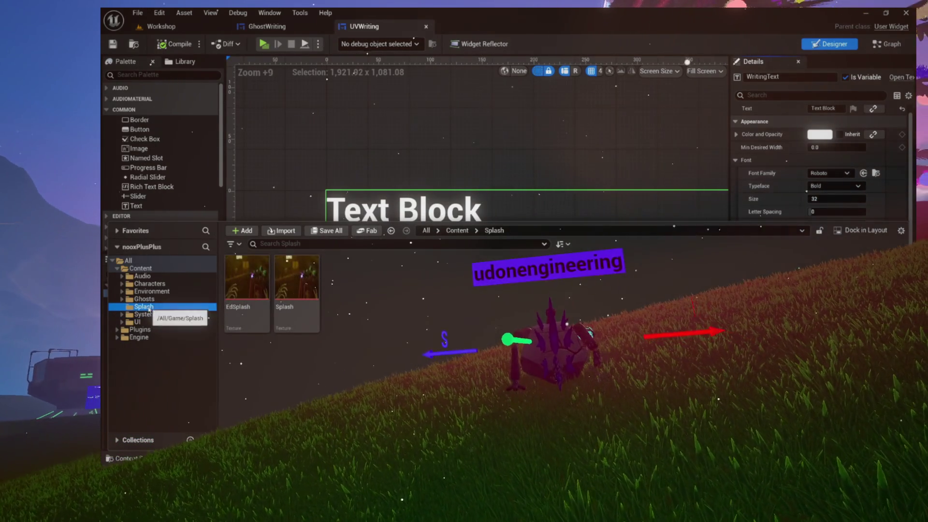
pyautogui.click(149, 301)
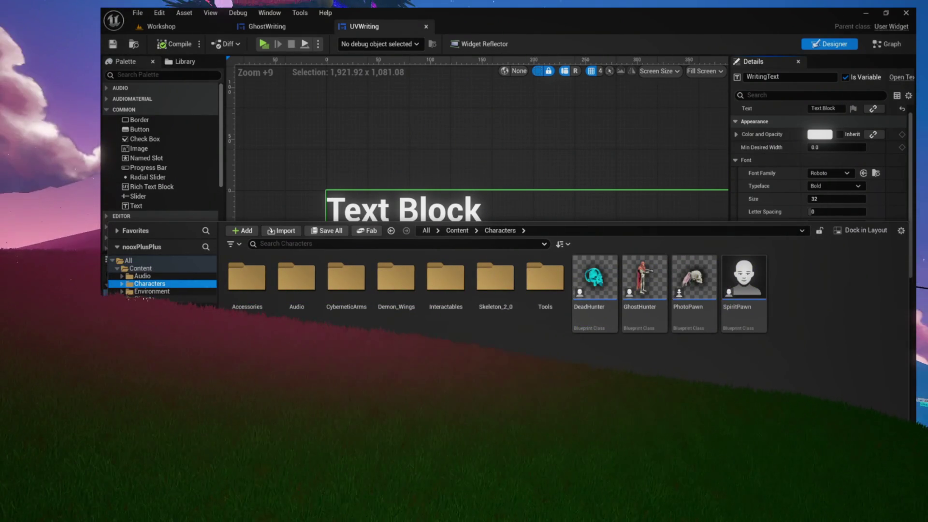
pyautogui.click(150, 292)
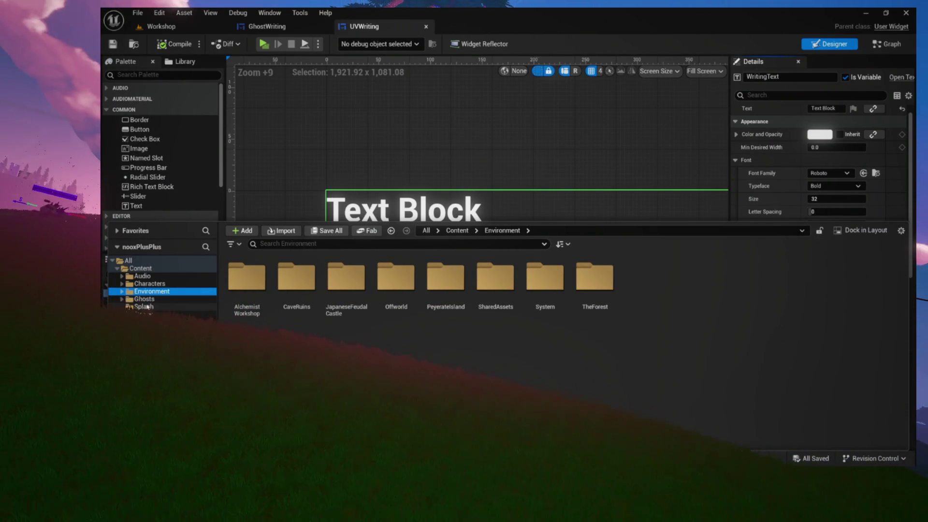
pyautogui.click(143, 299)
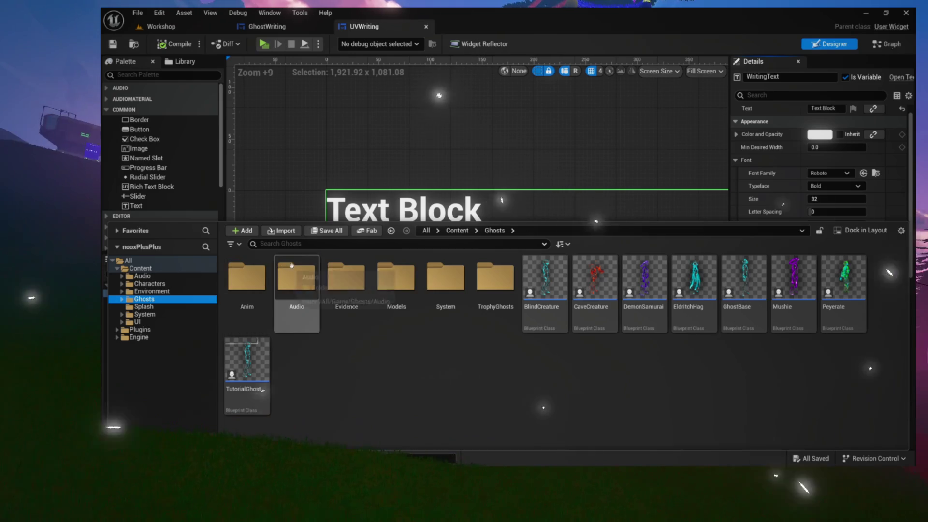
pyautogui.doubleClick(346, 276)
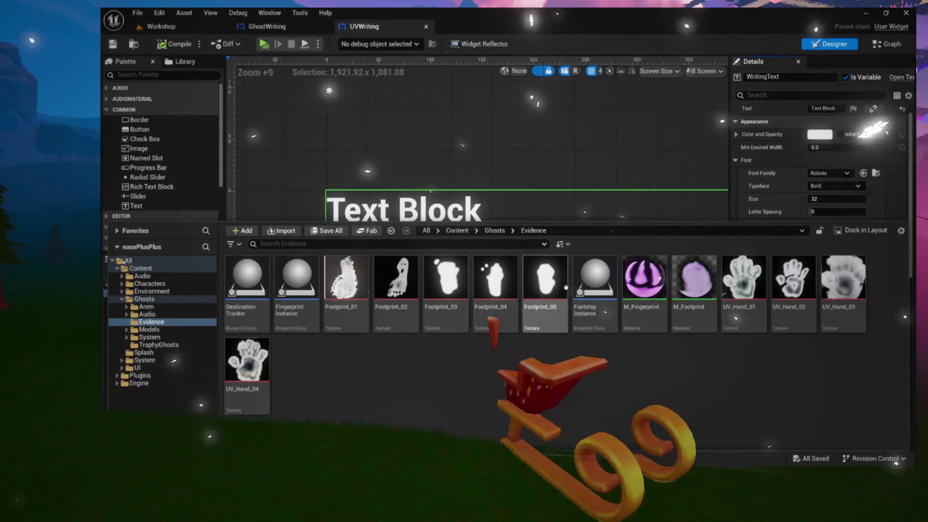
pyautogui.click(653, 309)
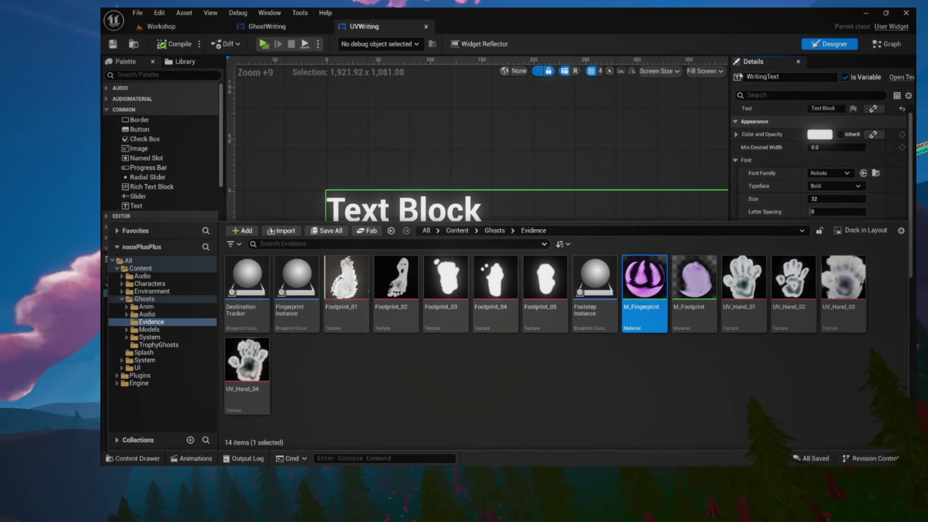
# - Assign M_Fingerprint as WritingText's Font Material, then compile and save UVWriting
pyautogui.click(738, 137)
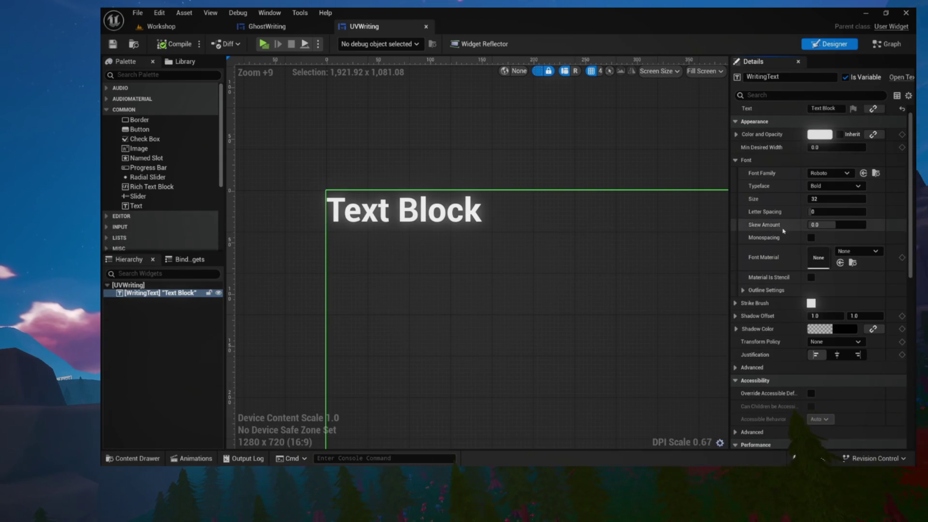
pyautogui.click(841, 263)
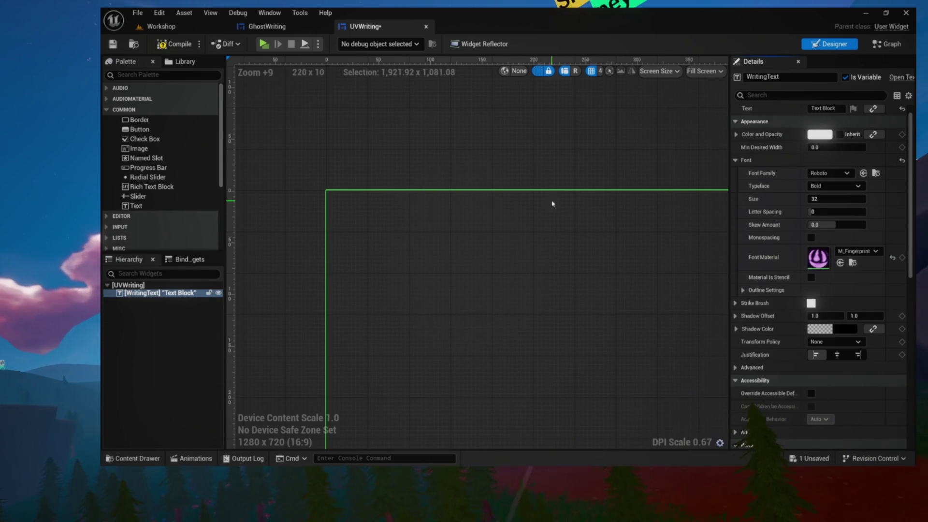
pyautogui.click(171, 44)
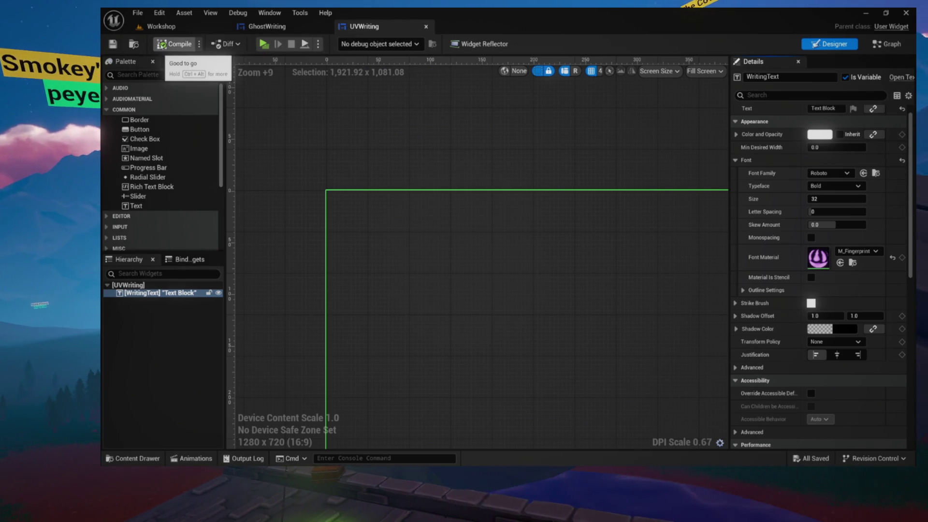
pyautogui.click(135, 44)
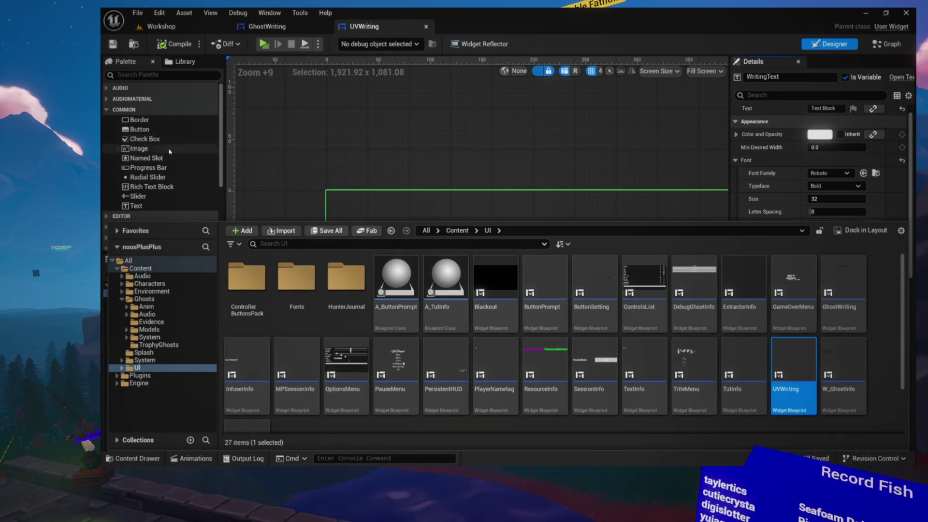
# - Show the Evidence folder's footprint, fingerprint and hand assets in the Content Drawer
pyautogui.click(151, 322)
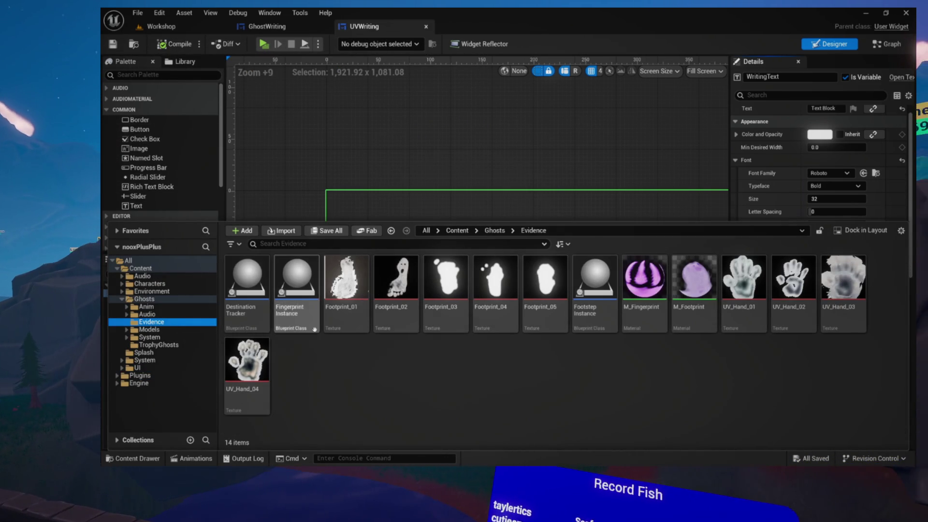
pyautogui.rightClick(335, 392)
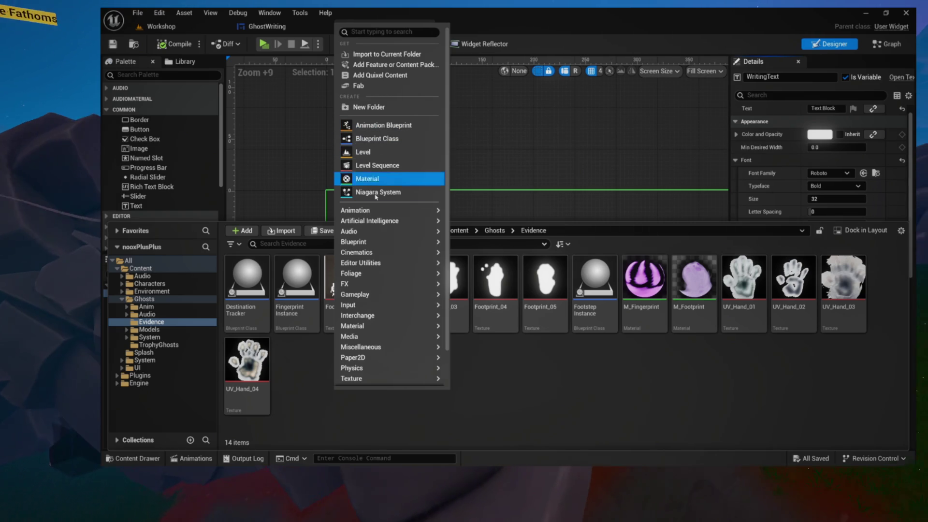
pyautogui.moveTo(425, 242)
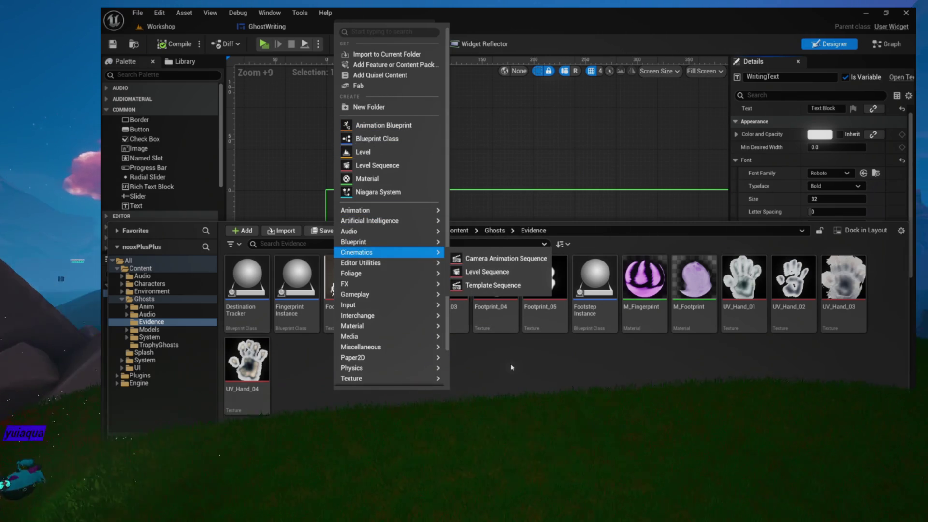
pyautogui.press('Escape')
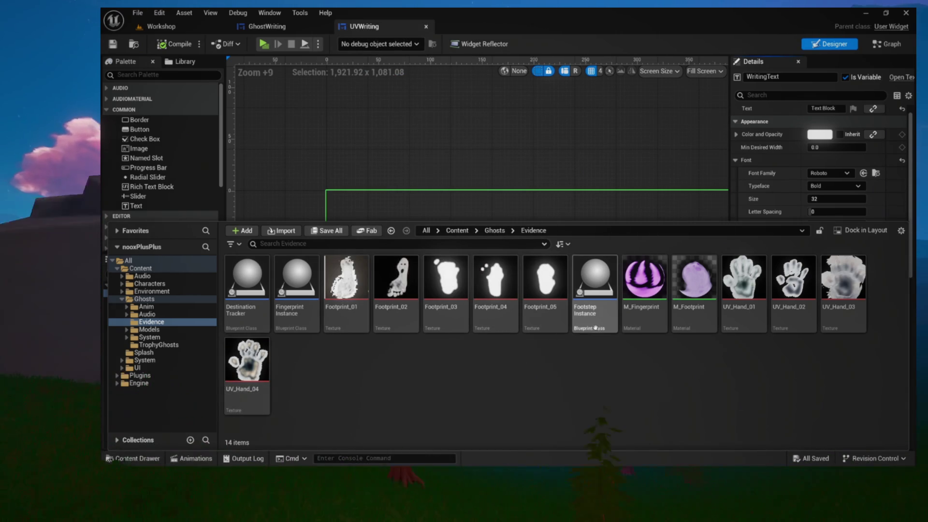
# - Open the FootstepInstance blueprint from the Evidence folder
pyautogui.moveTo(597, 324)
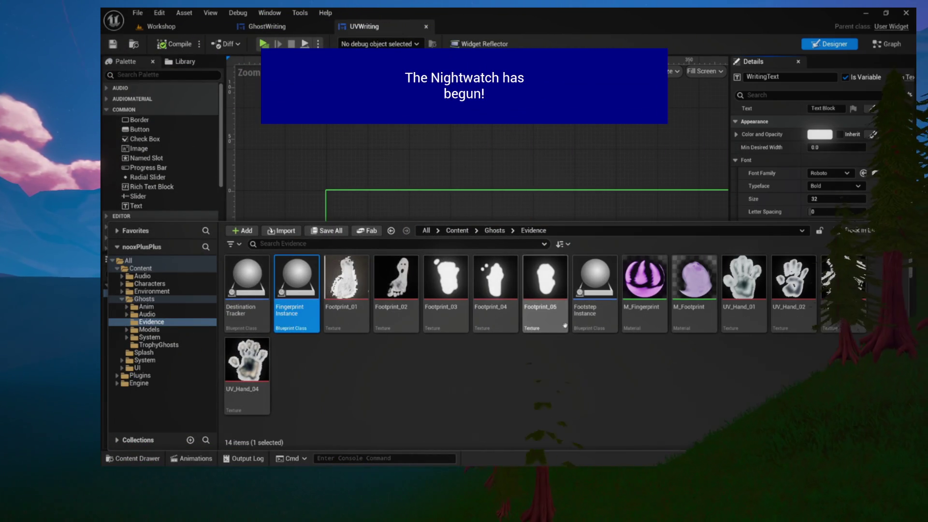
pyautogui.click(597, 319)
pyautogui.doubleClick(597, 319)
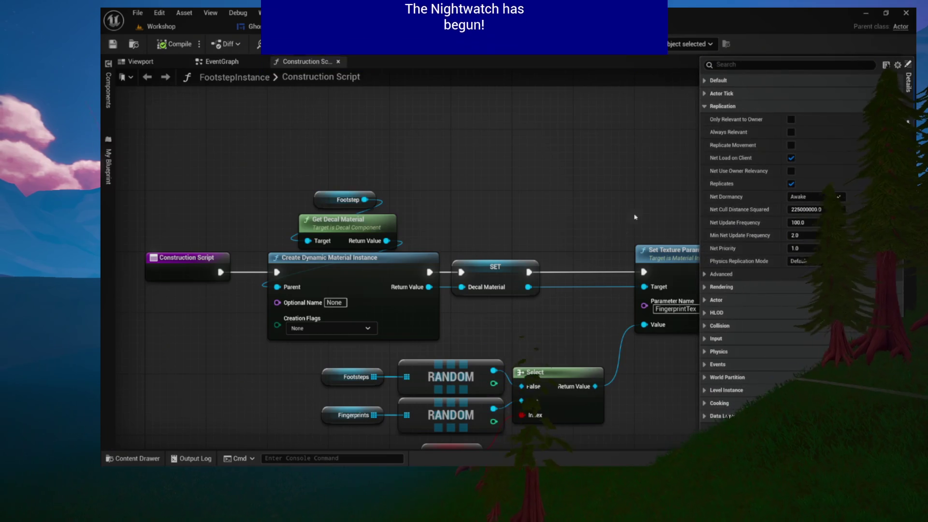
# - Open the FingerprintInstance blueprint, locate it in Evidence, and start a new Blueprint Class there
pyautogui.hotkey('ctrl', 'space')
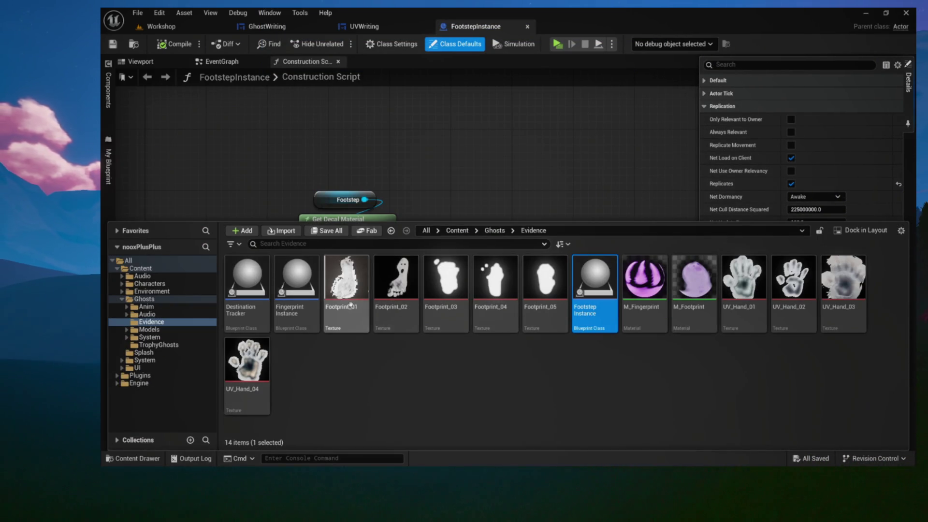
pyautogui.doubleClick(311, 323)
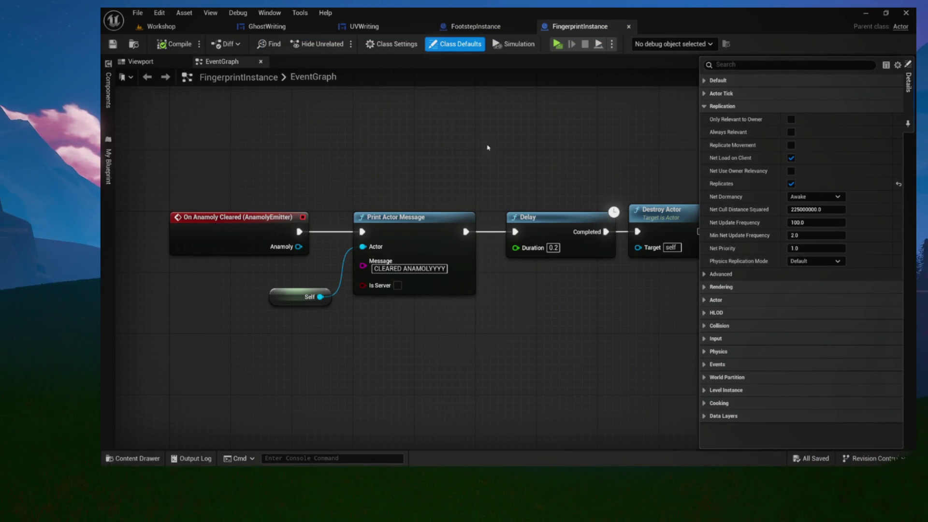
pyautogui.click(139, 48)
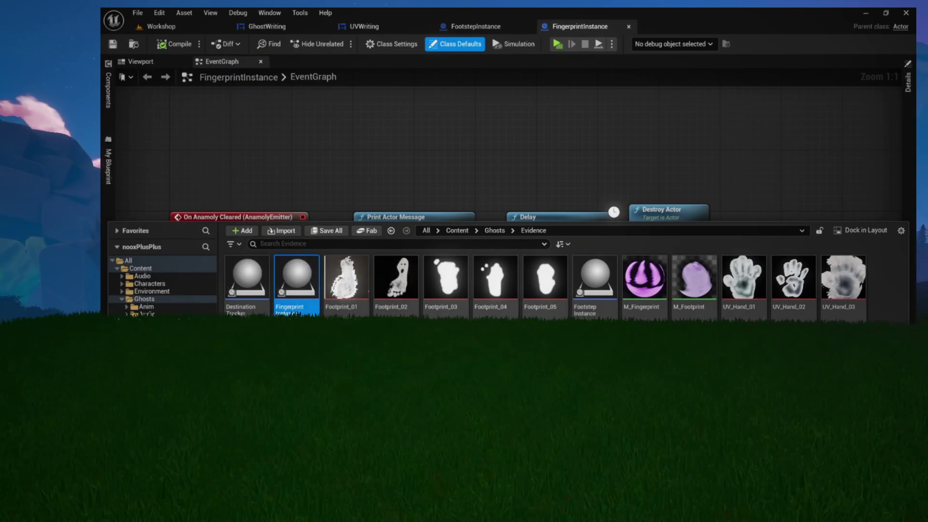
pyautogui.rightClick(315, 367)
pyautogui.click(368, 217)
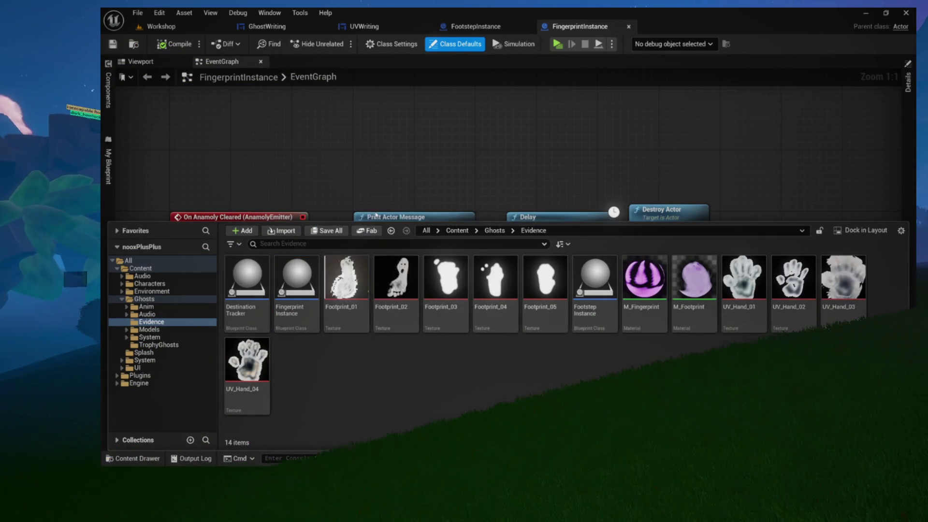
# - Create an Actor-based blueprint named A_UVWriting in Evidence and open it
pyautogui.click(404, 196)
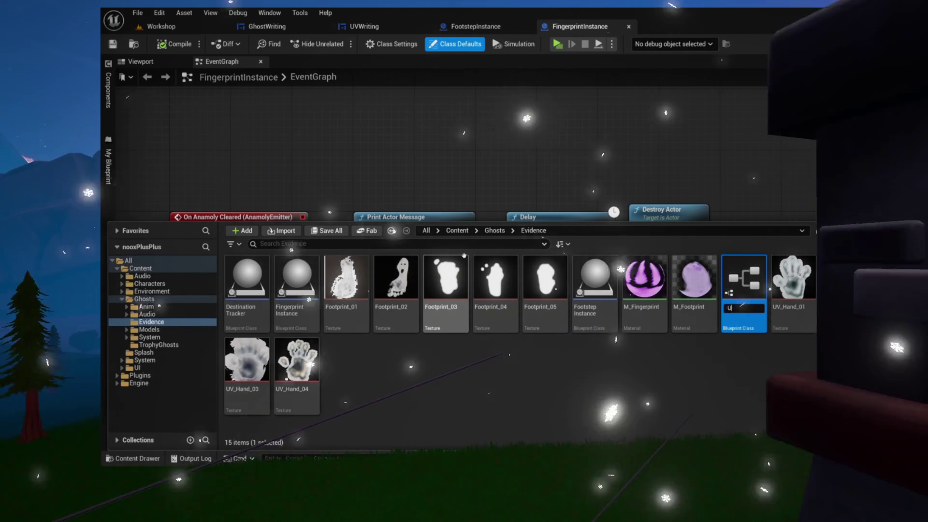
pyautogui.write('UVWriting')
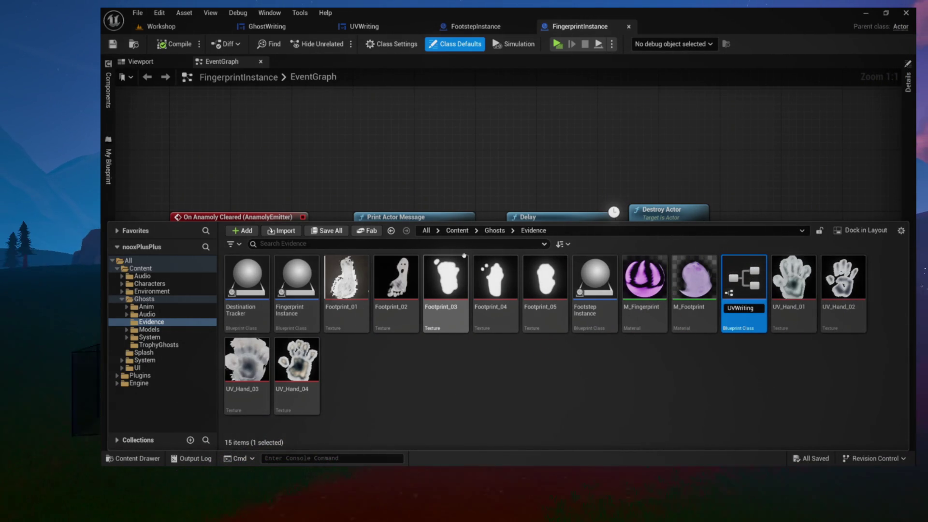
pyautogui.press('Return')
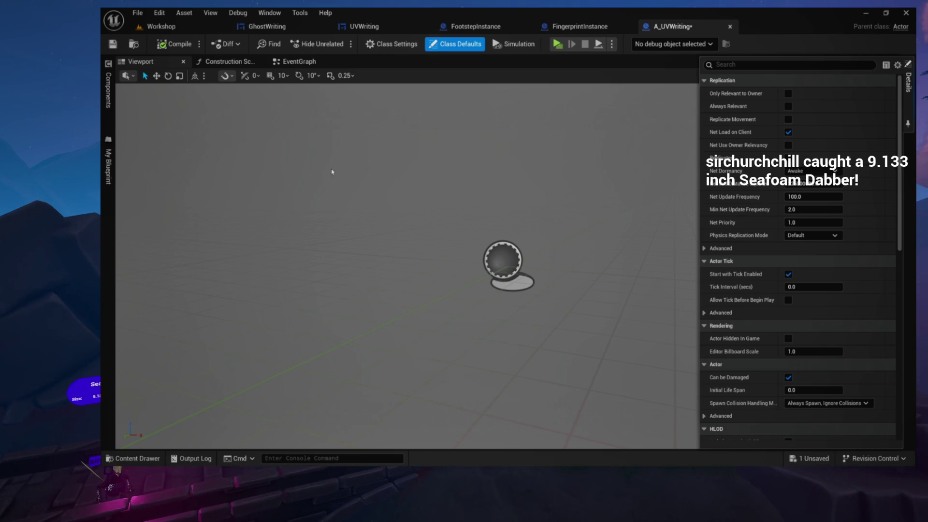
# - Close A_UVWriting's Construction Script and delete the three default event nodes from its EventGraph
pyautogui.click(226, 62)
pyautogui.click(261, 62)
pyautogui.click(222, 62)
pyautogui.moveTo(266, 158); pyautogui.dragTo(254, 159)
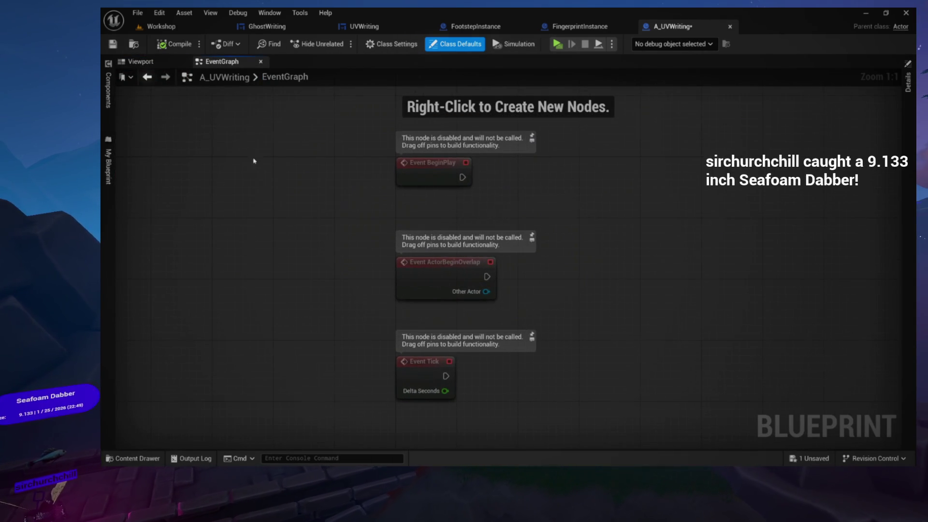
pyautogui.press('Delete')
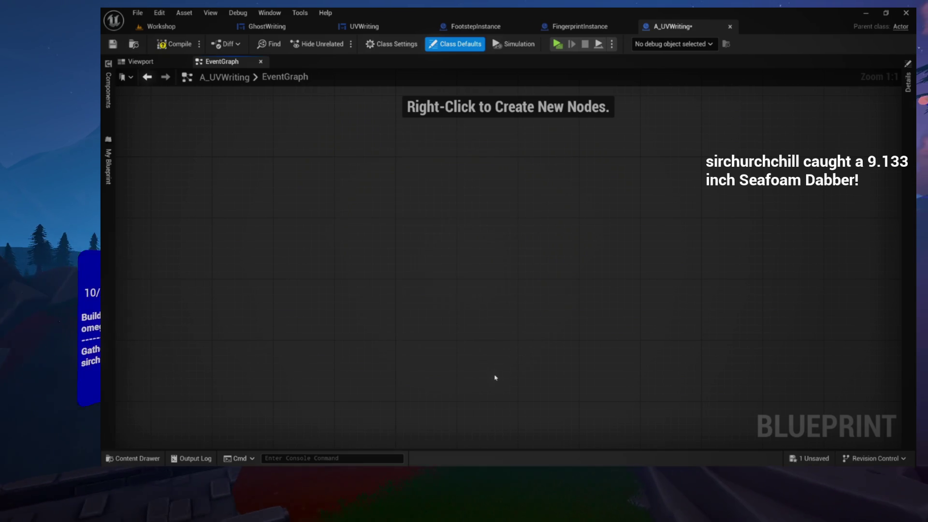
pyautogui.click(264, 82)
pyautogui.press('Escape')
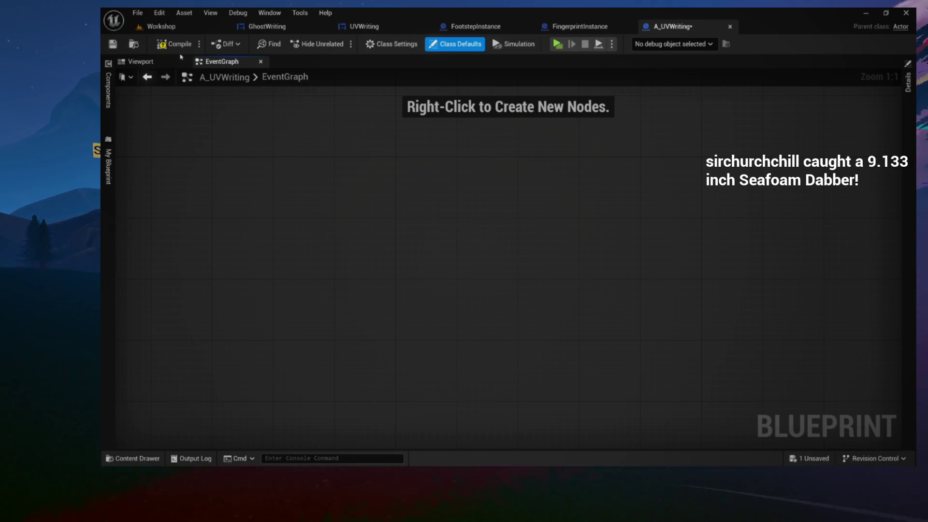
# - Glance at the Workshop level, then return to A_UVWriting and locate it in its folder
pyautogui.click(190, 30)
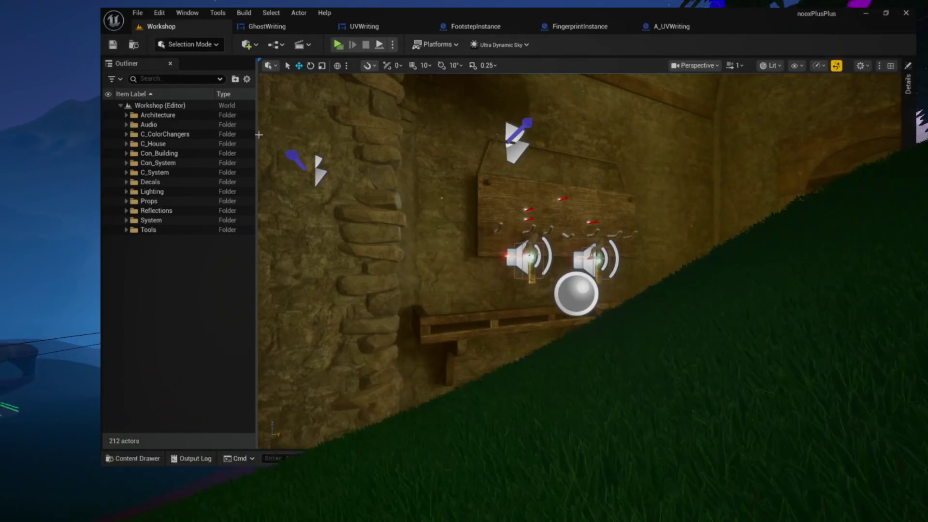
pyautogui.click(671, 26)
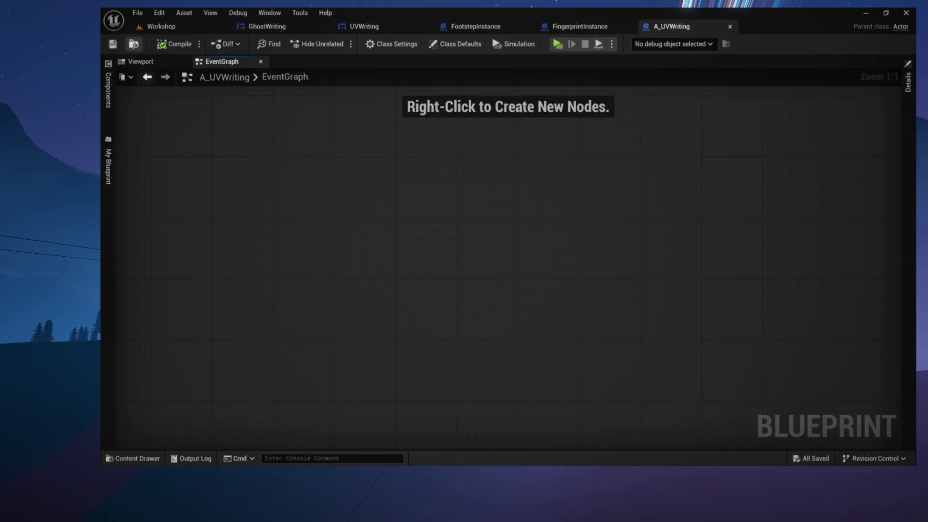
pyautogui.click(135, 44)
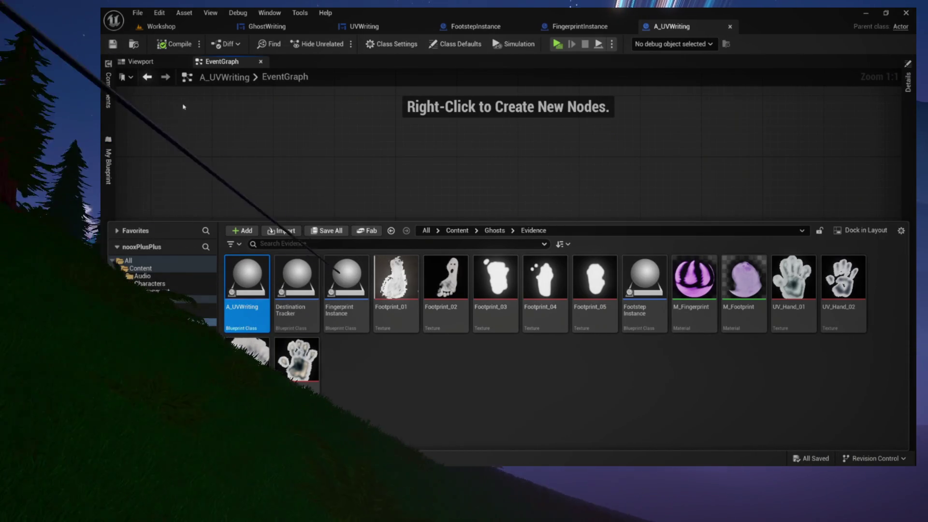
# - Add a Pivot scene component as A_UVWriting's root, then compile and save
pyautogui.click(140, 62)
pyautogui.click(109, 104)
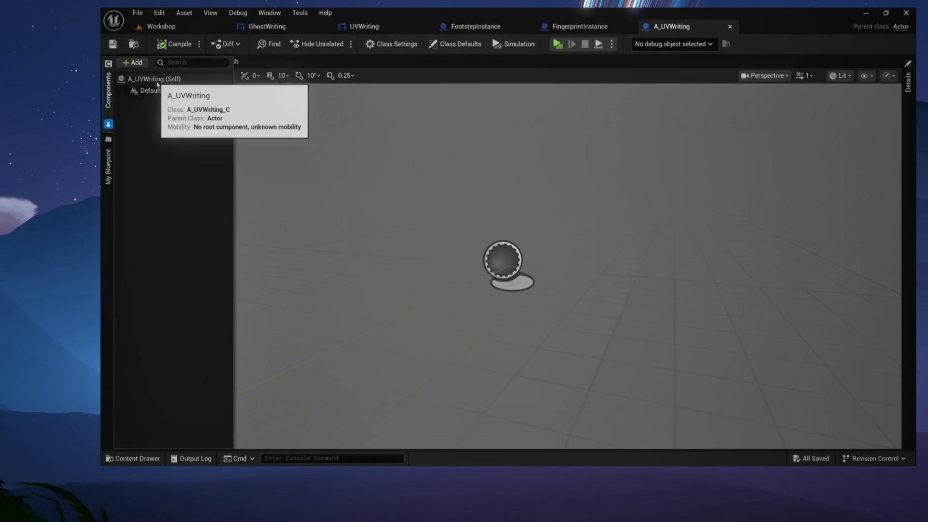
pyautogui.click(145, 90)
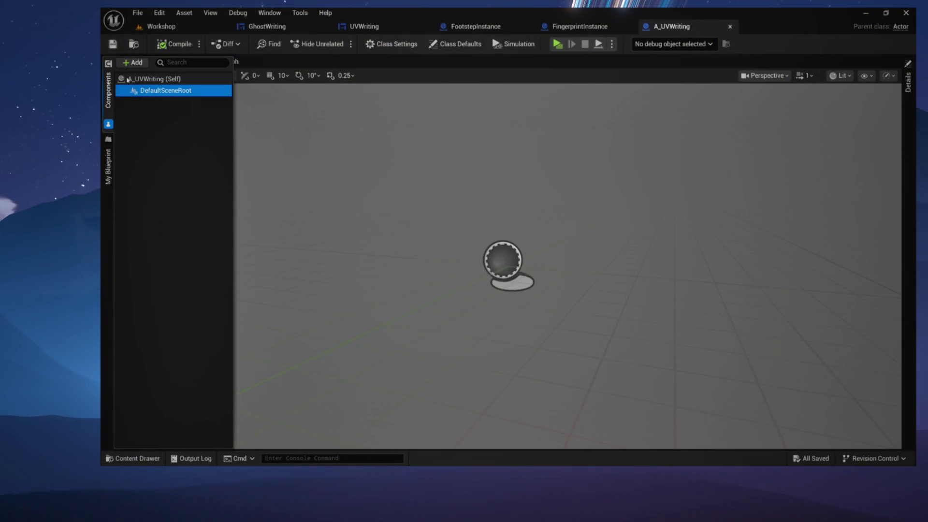
pyautogui.click(132, 63)
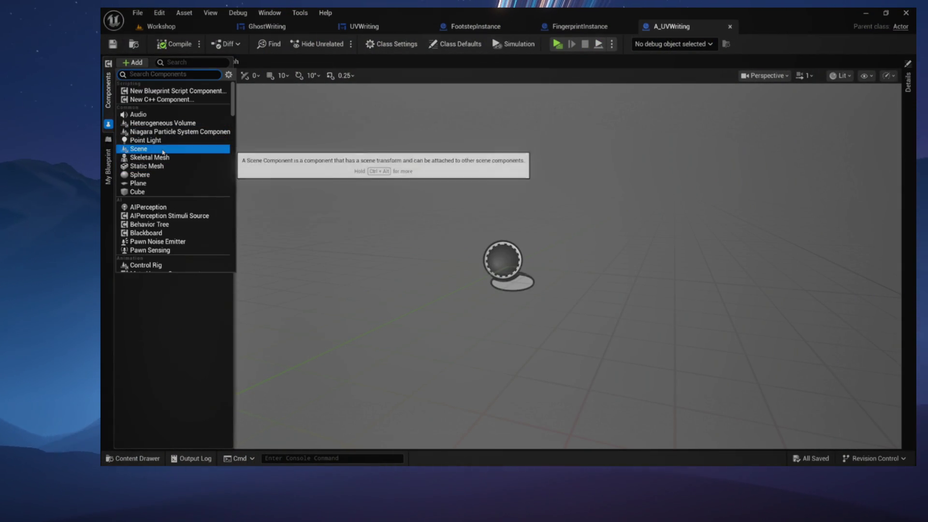
pyautogui.click(158, 149)
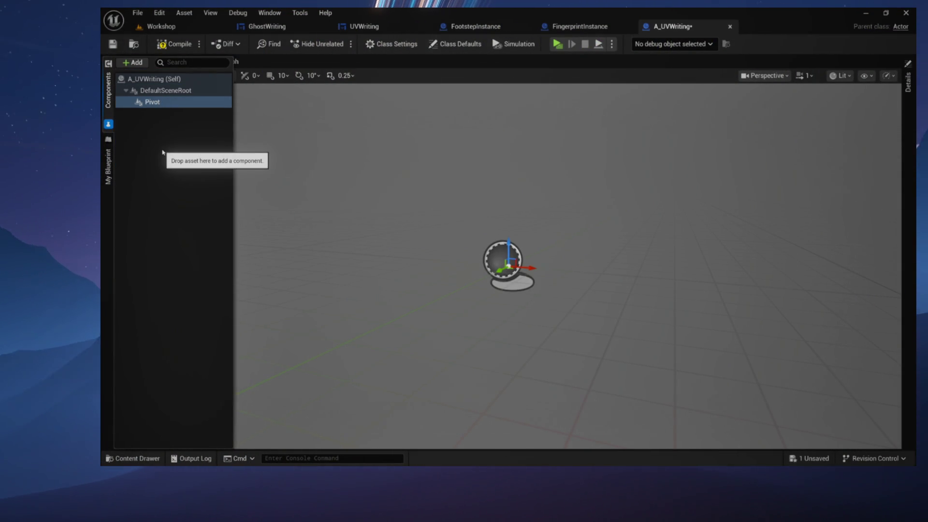
pyautogui.moveTo(146, 102); pyautogui.dragTo(159, 91)
pyautogui.click(175, 44)
# - Add a Widget component named WritingWidget beneath Pivot
pyautogui.click(132, 62)
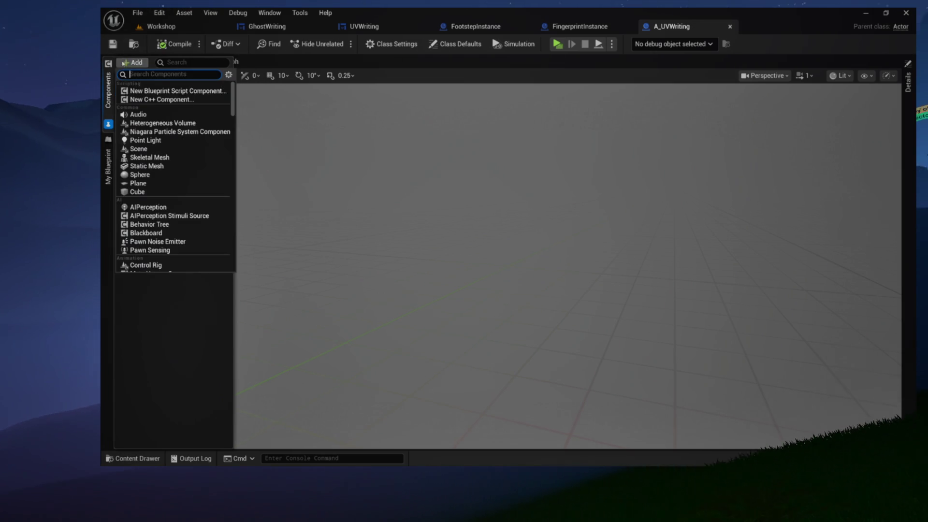
pyautogui.write('widget')
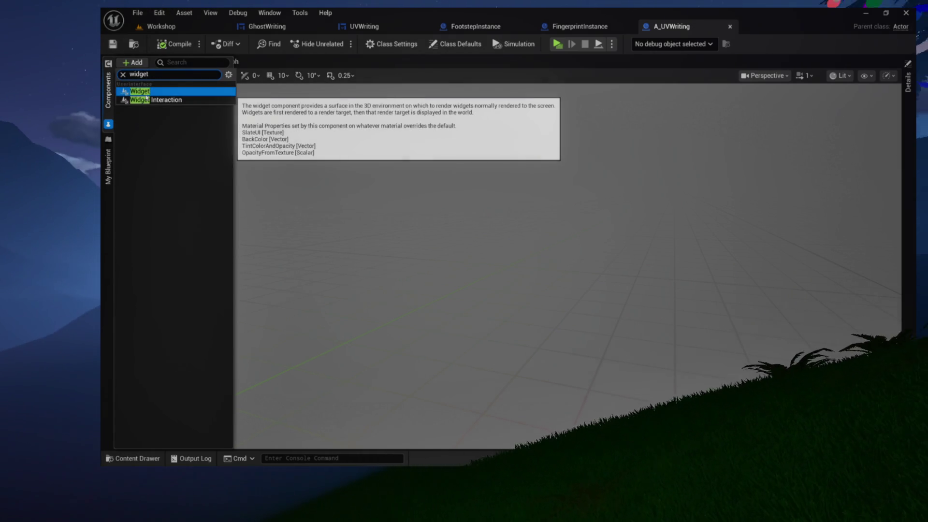
pyautogui.click(147, 94)
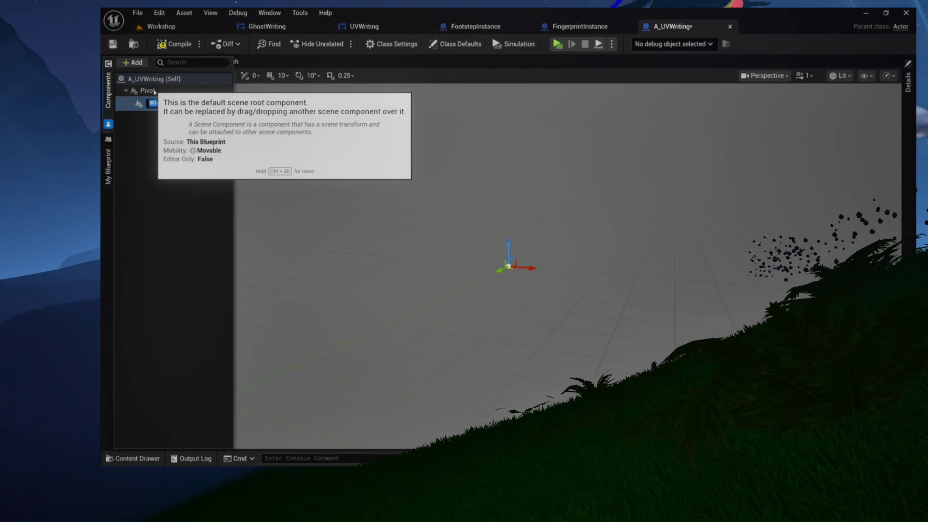
pyautogui.write('Wr')
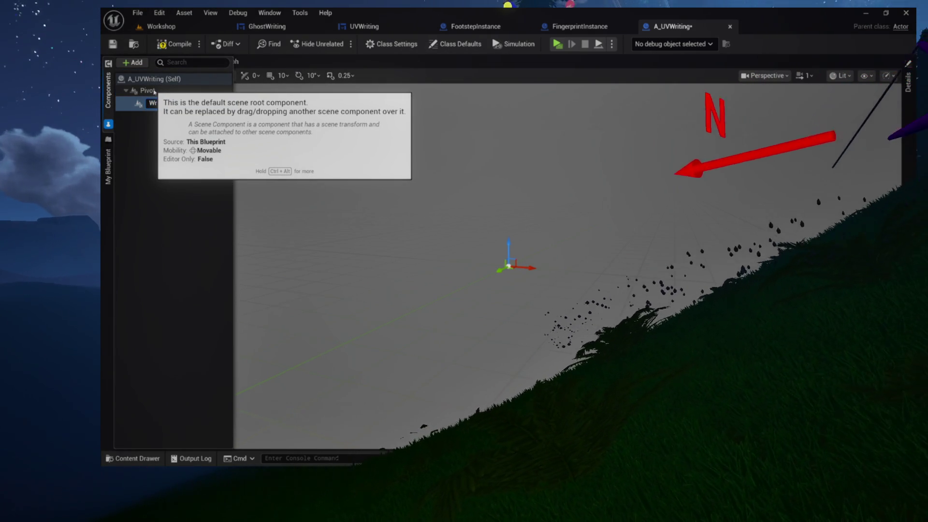
pyautogui.write('itingWidget')
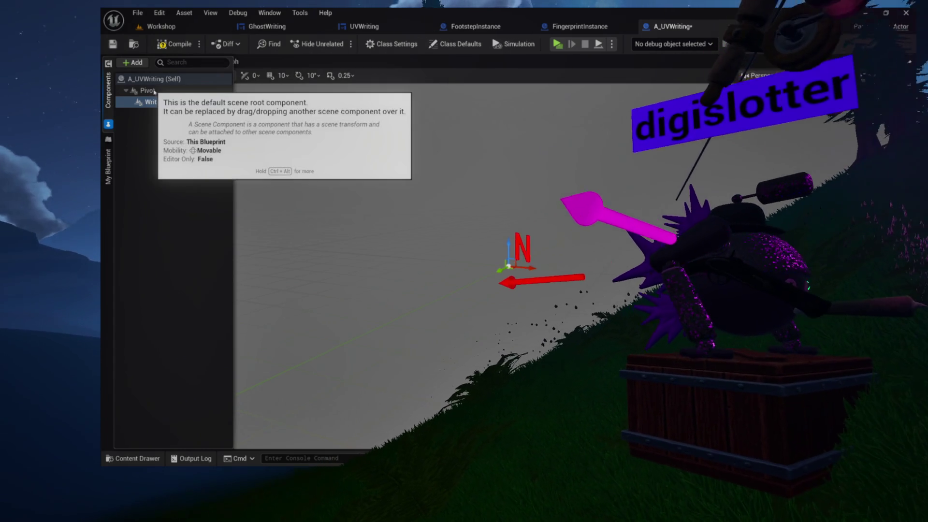
pyautogui.press('Return')
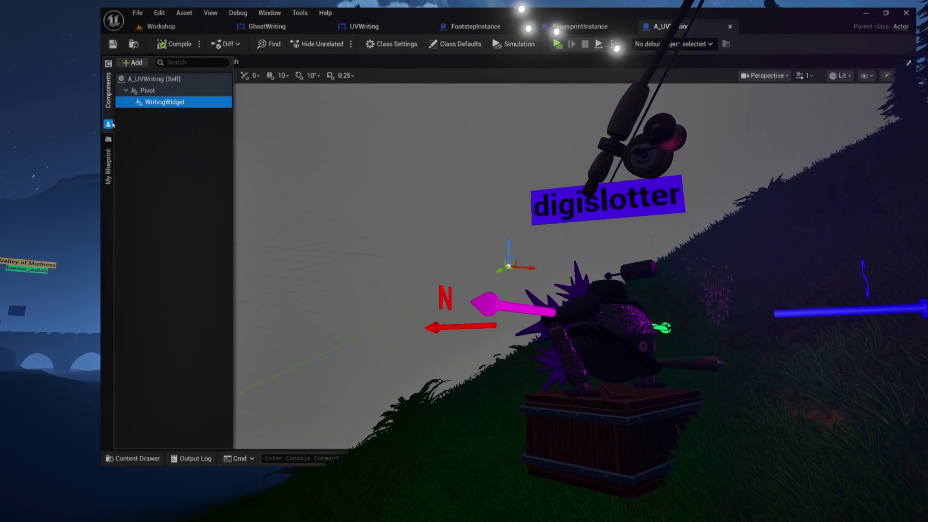
# - Look over A_UVWriting's event graph and viewport, then locate the UVWriting widget asset in the content browser
pyautogui.click(220, 61)
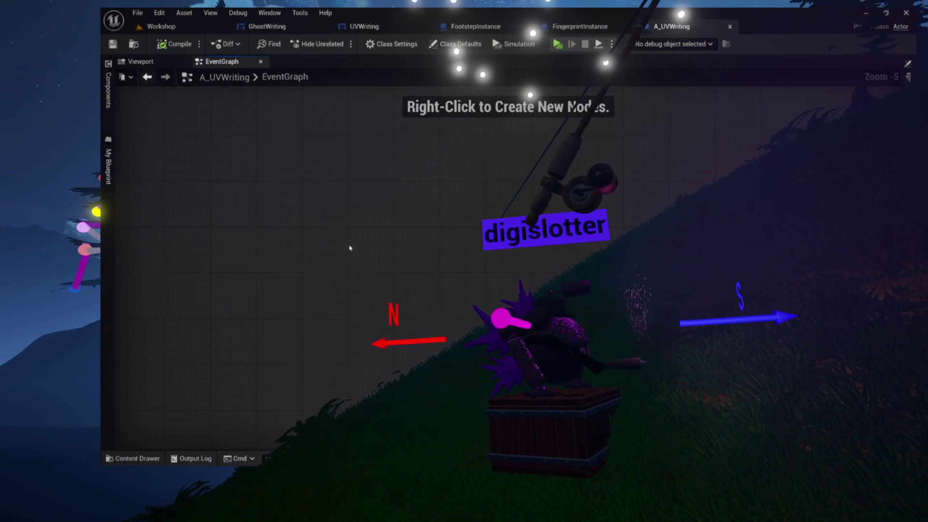
pyautogui.scroll(-1, 349, 248)
pyautogui.scroll(-2, 334, 207)
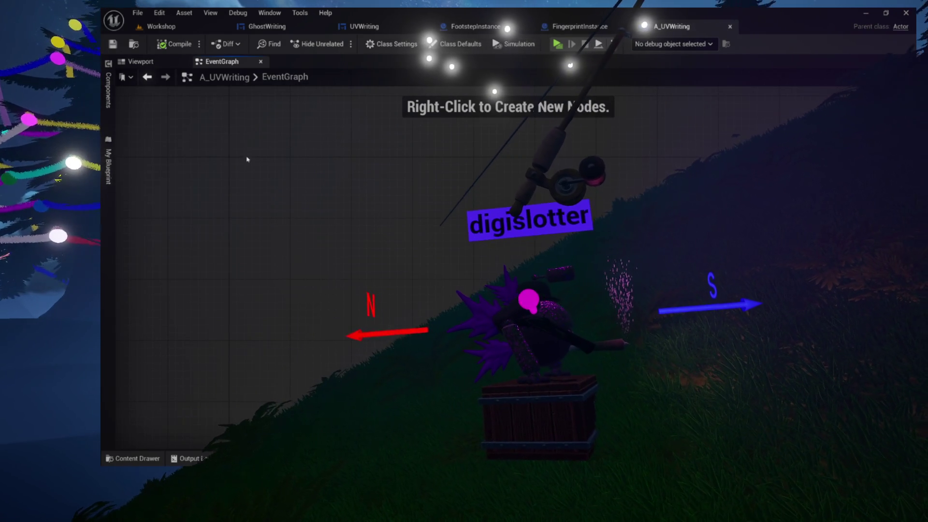
pyautogui.click(169, 65)
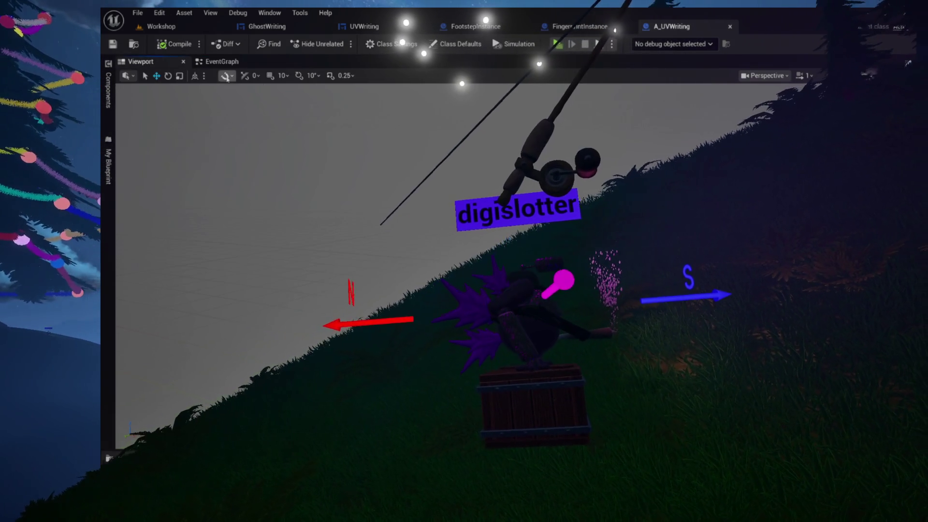
pyautogui.click(220, 62)
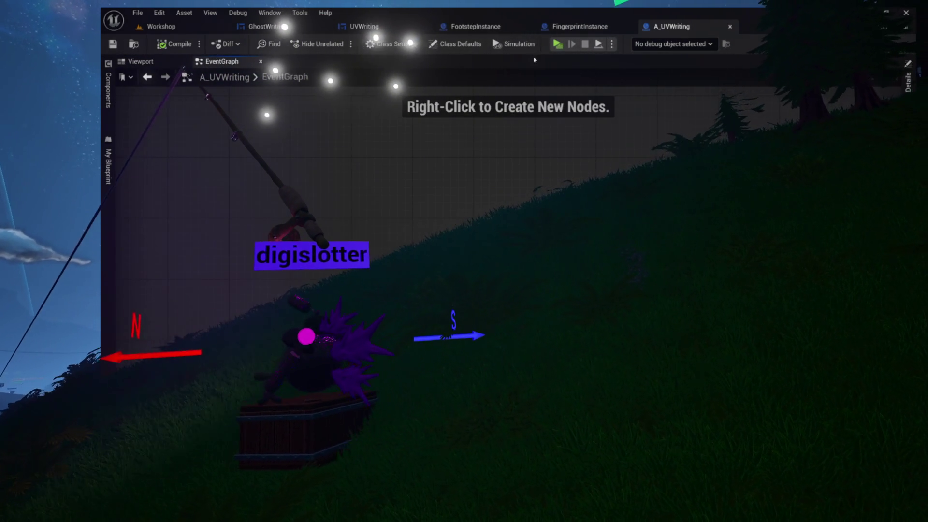
pyautogui.click(585, 27)
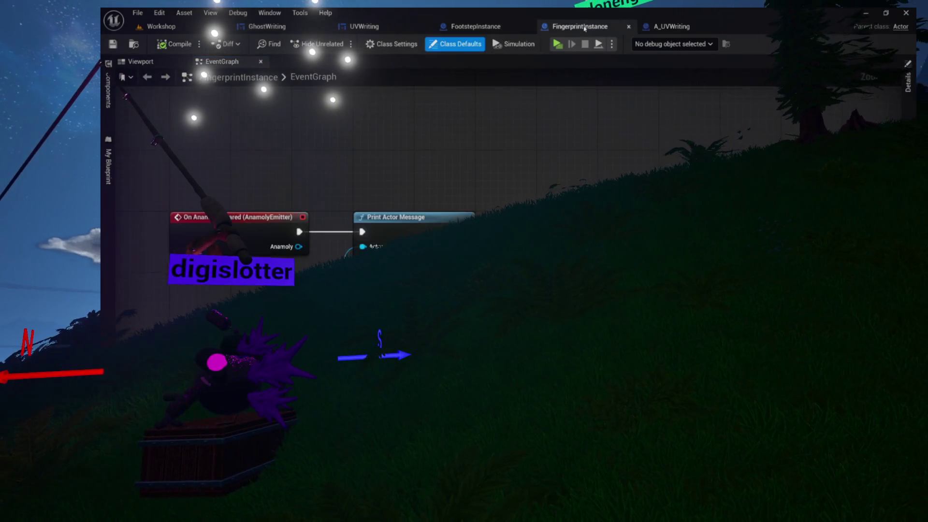
pyautogui.click(365, 26)
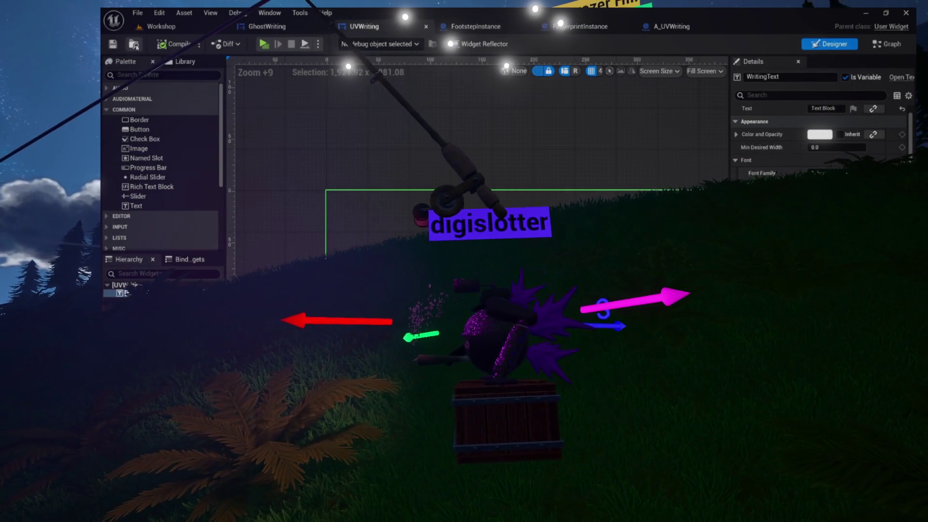
pyautogui.click(135, 45)
# - Confirm WritingWidget uses the UVWriting widget class at 500 x 500 draw size, and compile A_UVWriting
pyautogui.click(665, 29)
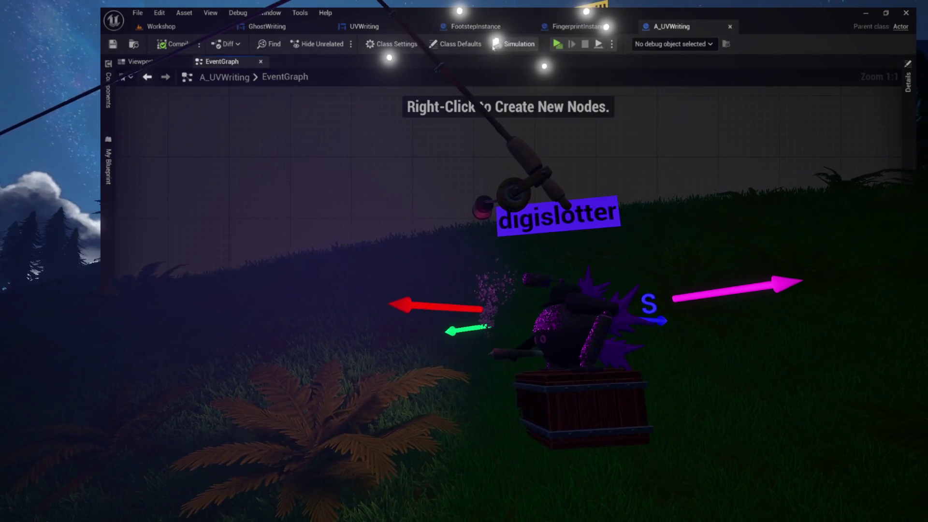
pyautogui.click(168, 62)
pyautogui.click(108, 90)
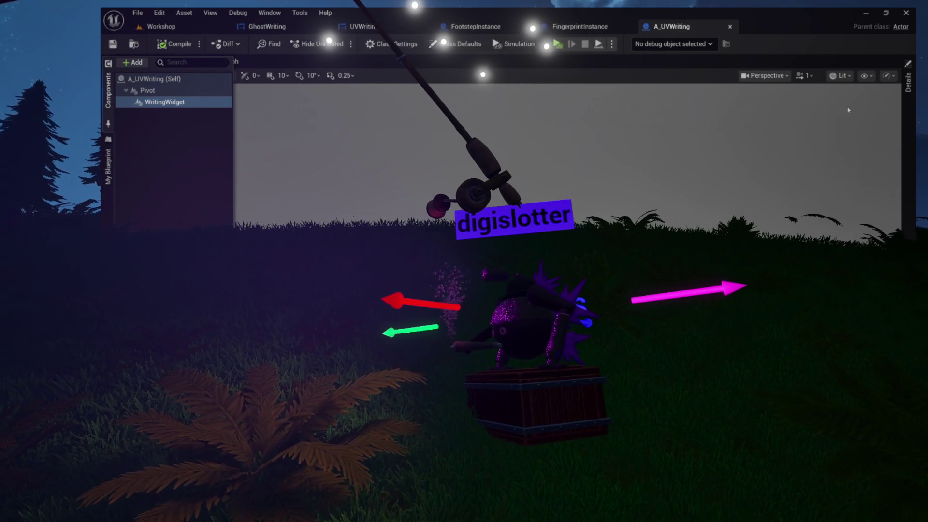
pyautogui.click(908, 82)
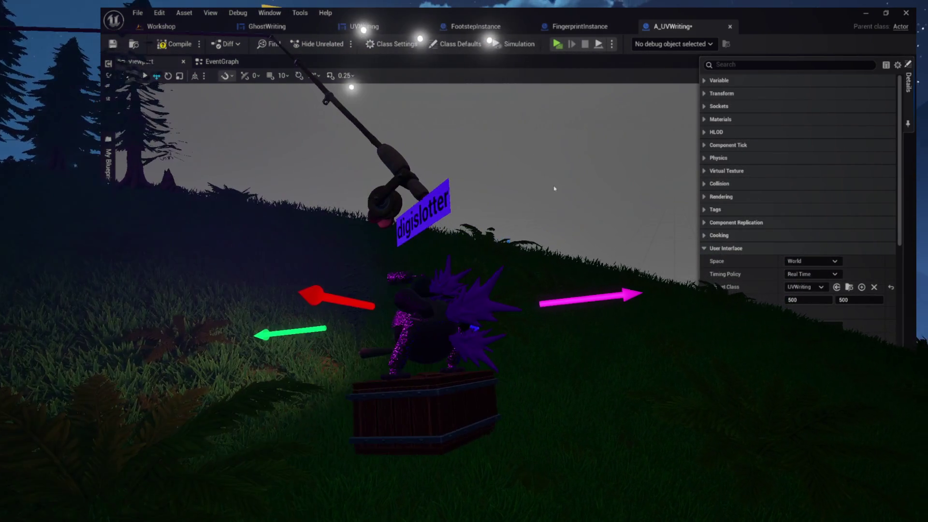
pyautogui.click(178, 45)
pyautogui.click(178, 45)
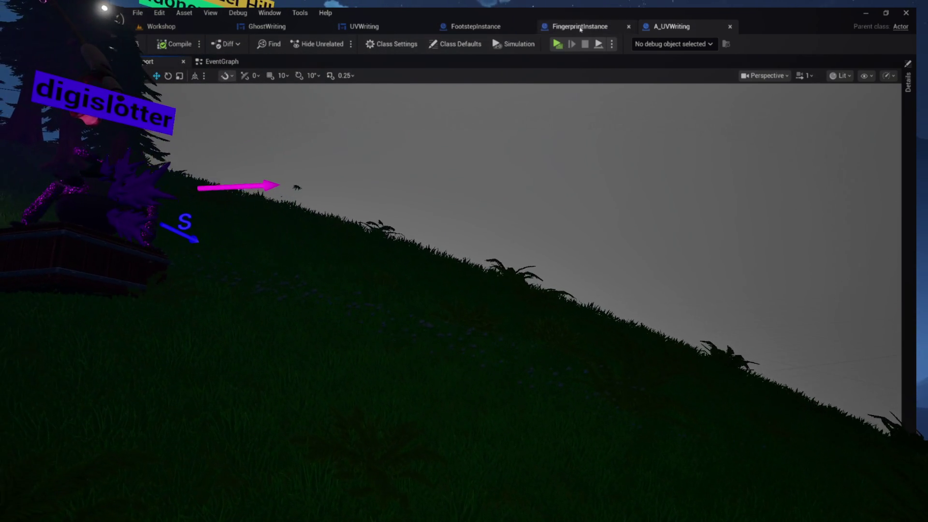
pyautogui.click(370, 28)
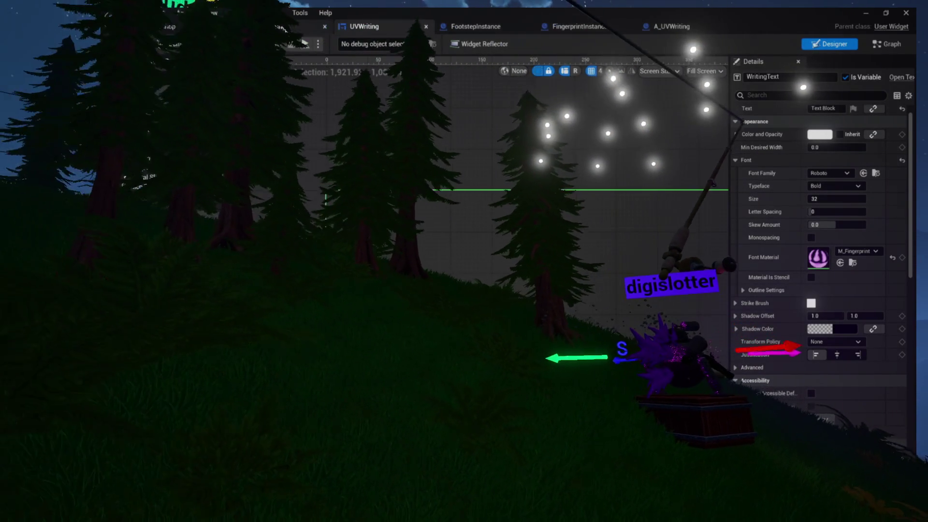
# - Open the Content Drawer over the Workshop level to place an A_UVWriting actor from Ghosts > Evidence
pyautogui.click(672, 27)
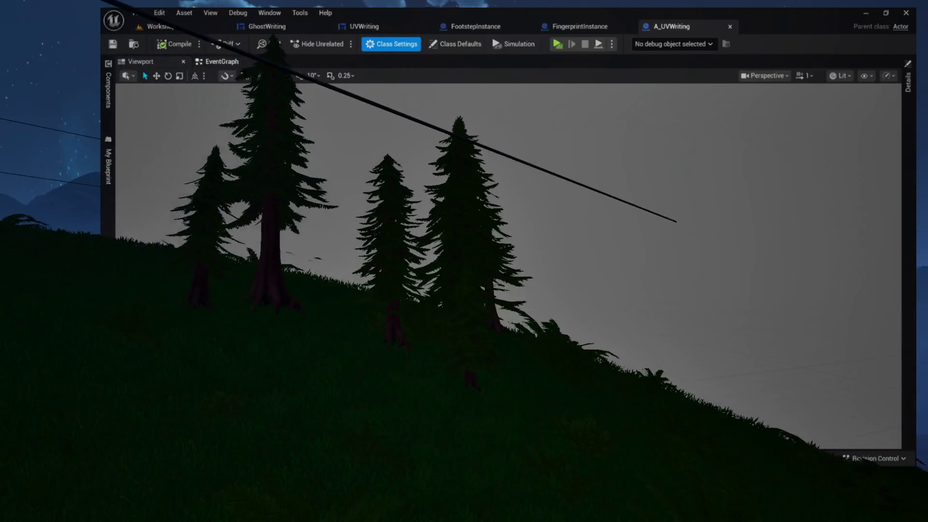
pyautogui.hotkey('ctrl', 'space')
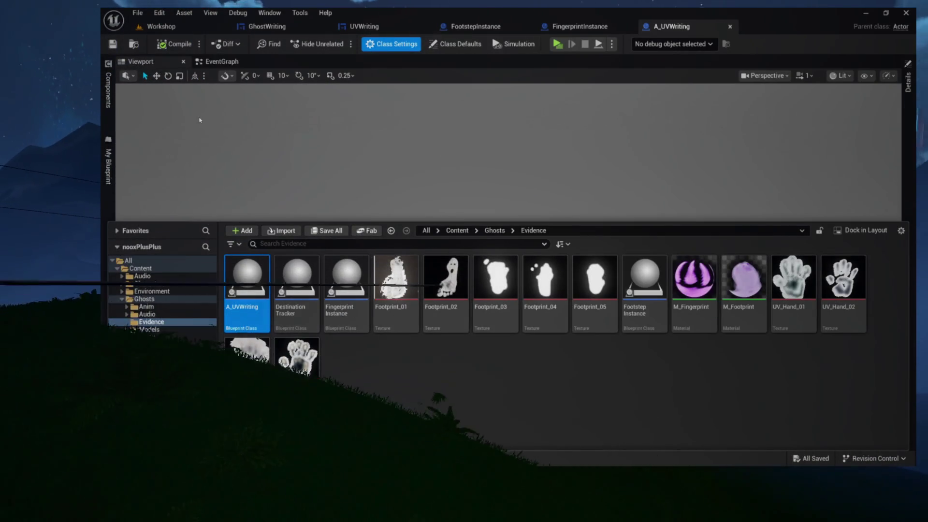
pyautogui.click(195, 26)
pyautogui.hotkey('ctrl', 'space')
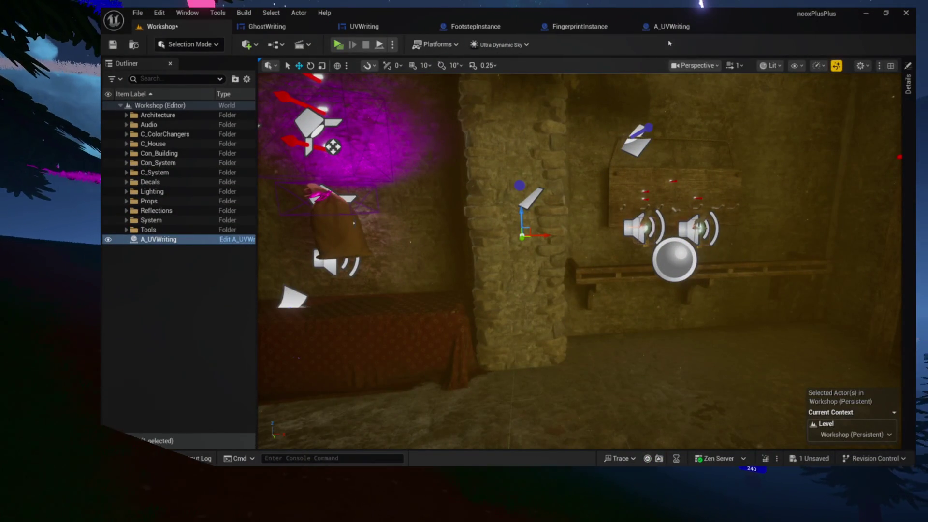
# - Set WritingWidget's Draw Size X from 500 to 220 in A_UVWriting and recompile the blueprint
pyautogui.click(672, 30)
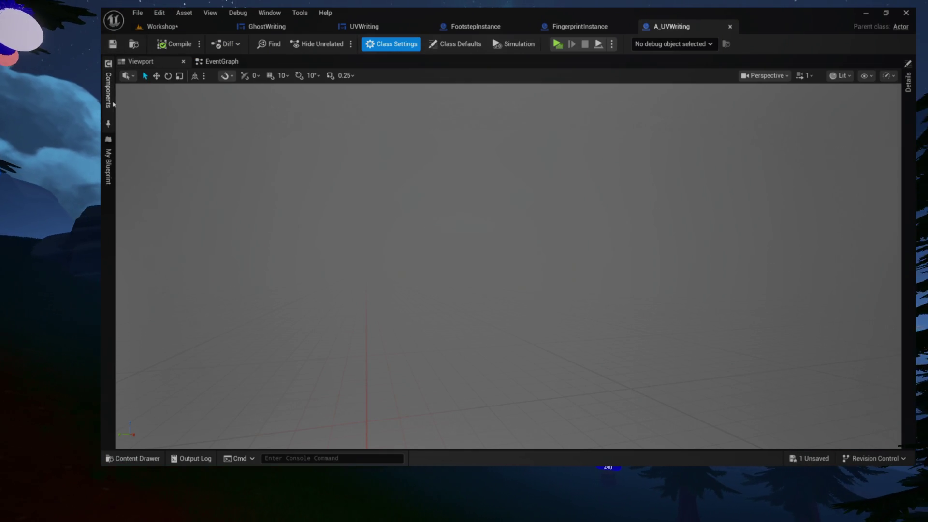
pyautogui.click(110, 99)
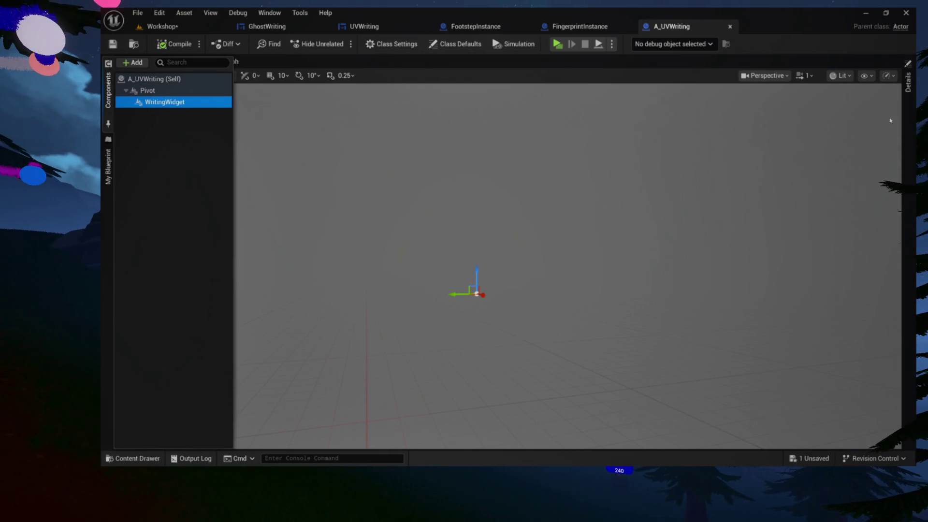
pyautogui.click(907, 119)
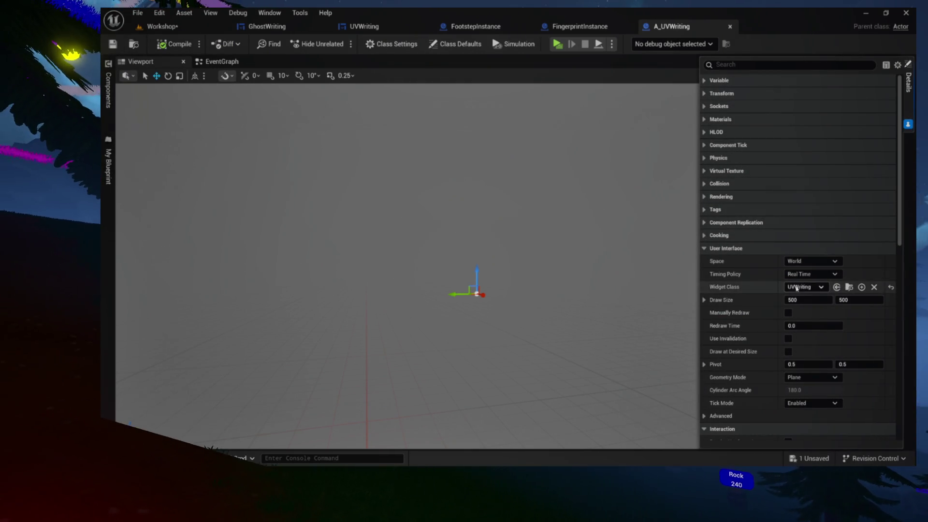
pyautogui.click(808, 301)
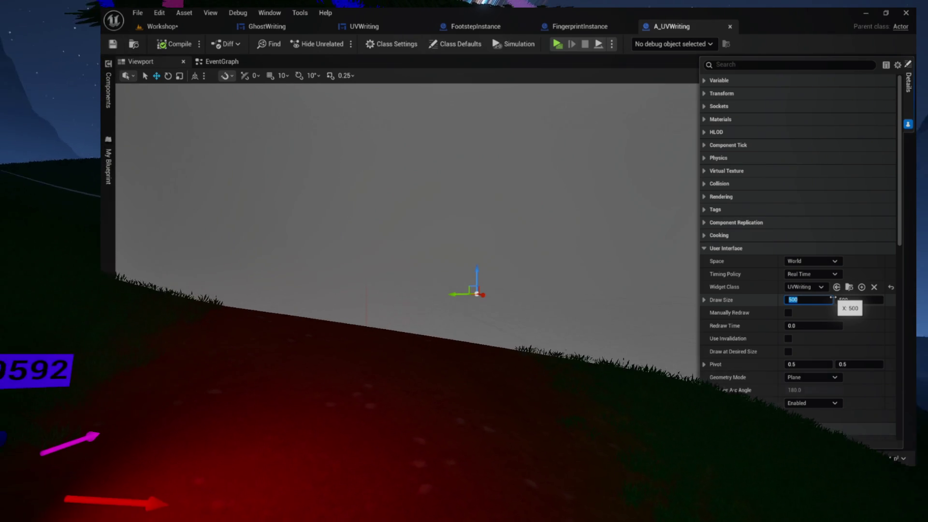
pyautogui.write('220')
pyautogui.press('Tab')
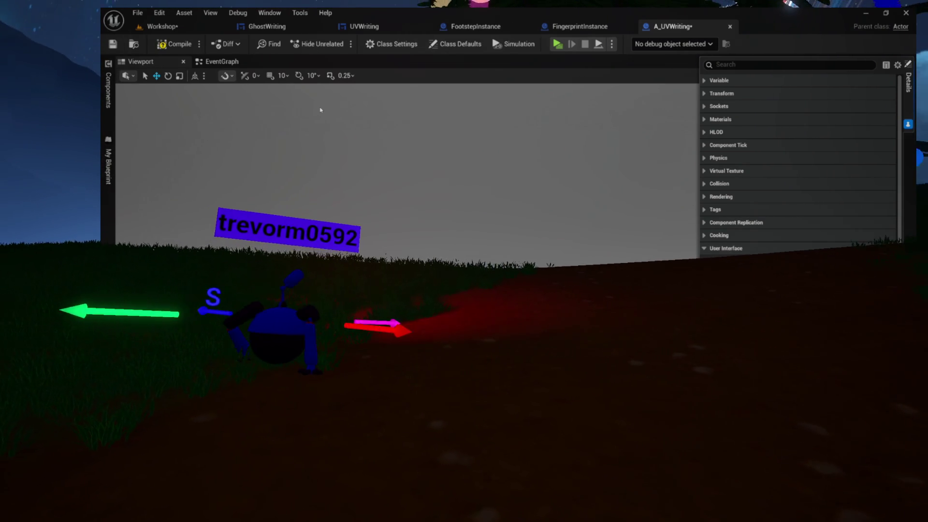
pyautogui.hotkey('ctrl', 's')
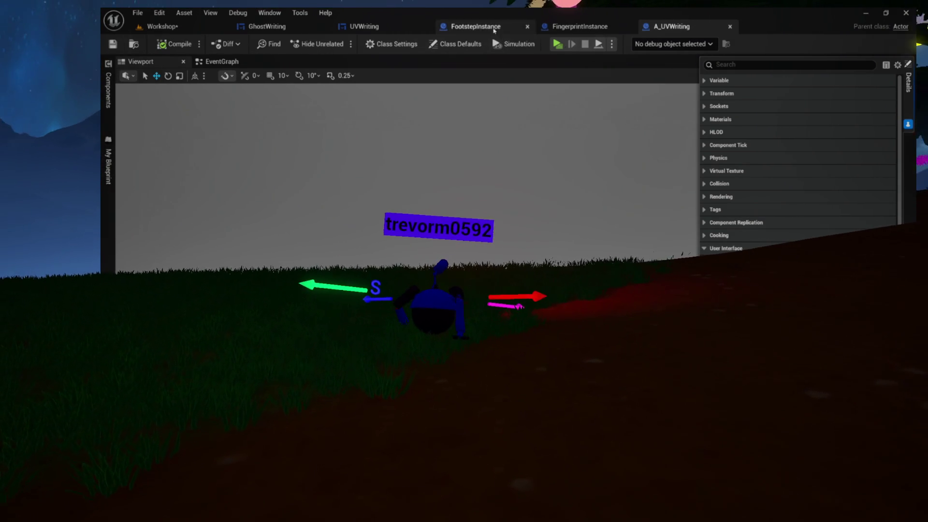
pyautogui.hotkey('ctrl', 'Tab')
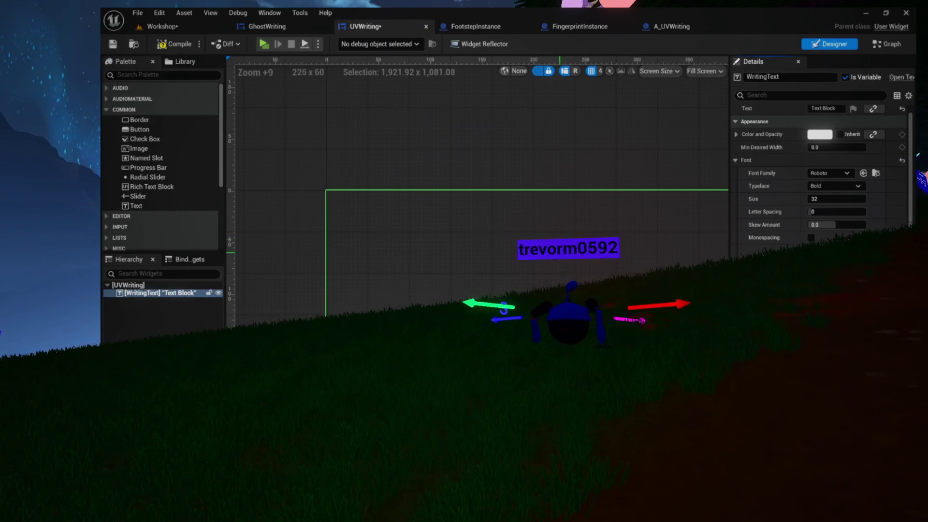
# - Launch a standalone play-test from the Workshop level and start the game from its title menu
pyautogui.click(180, 30)
pyautogui.scroll(-1, 580, 194)
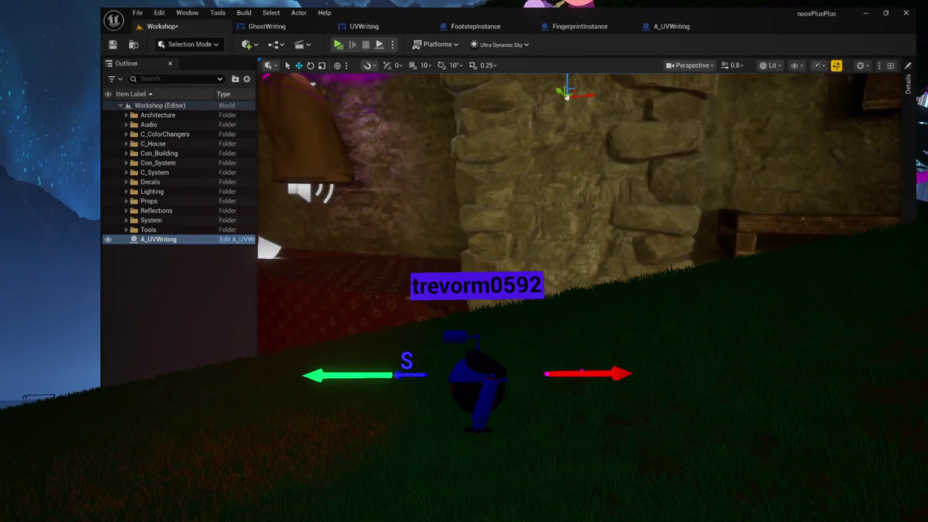
pyautogui.scroll(-1, 264, 167)
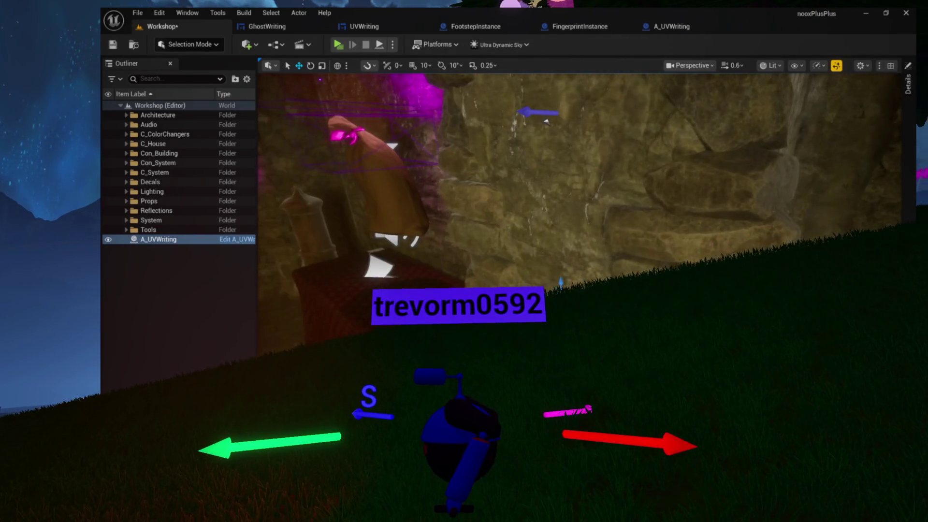
pyautogui.scroll(3, 580, 193)
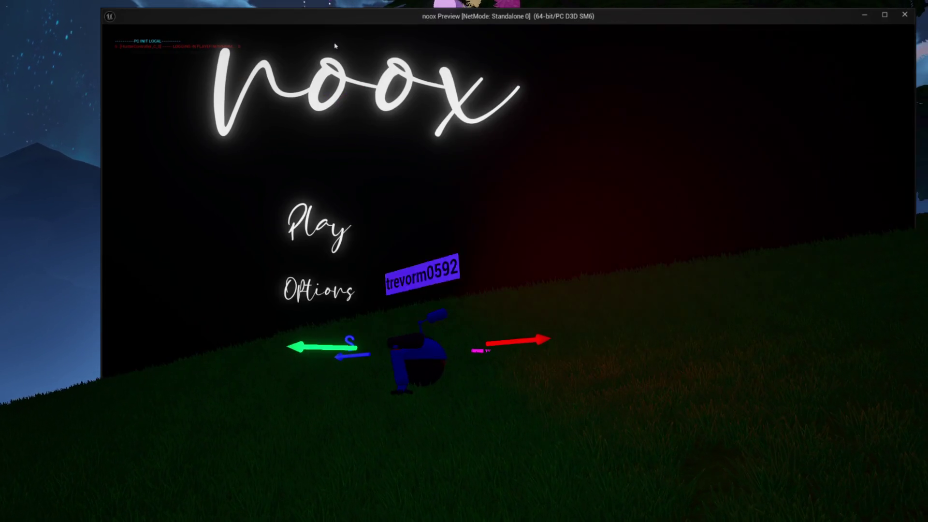
pyautogui.click(317, 212)
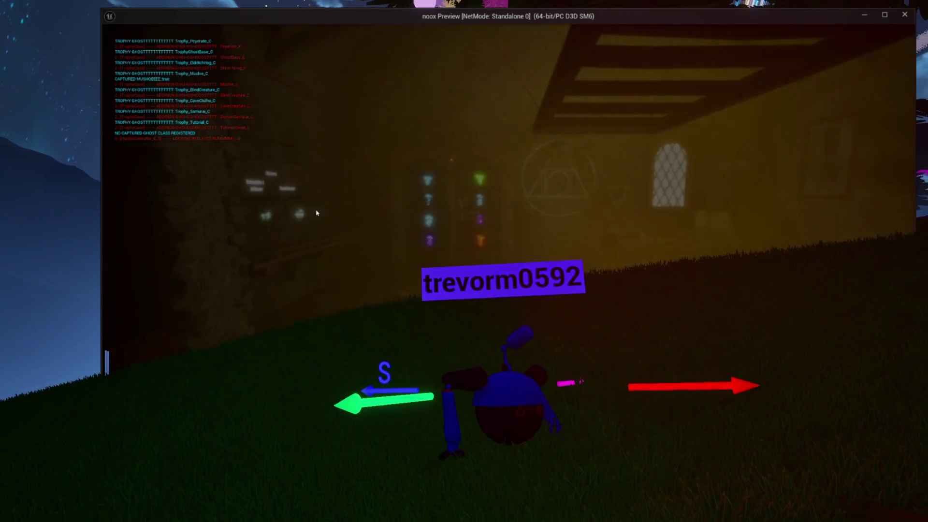
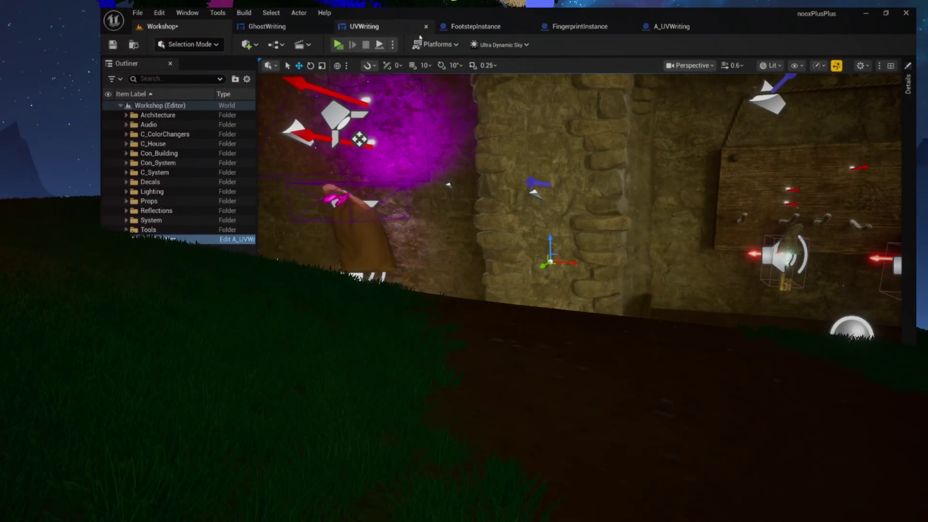
# - Check the UVWriting widget, then focus the Workshop Text Block and turn it toward the camera
pyautogui.click(394, 32)
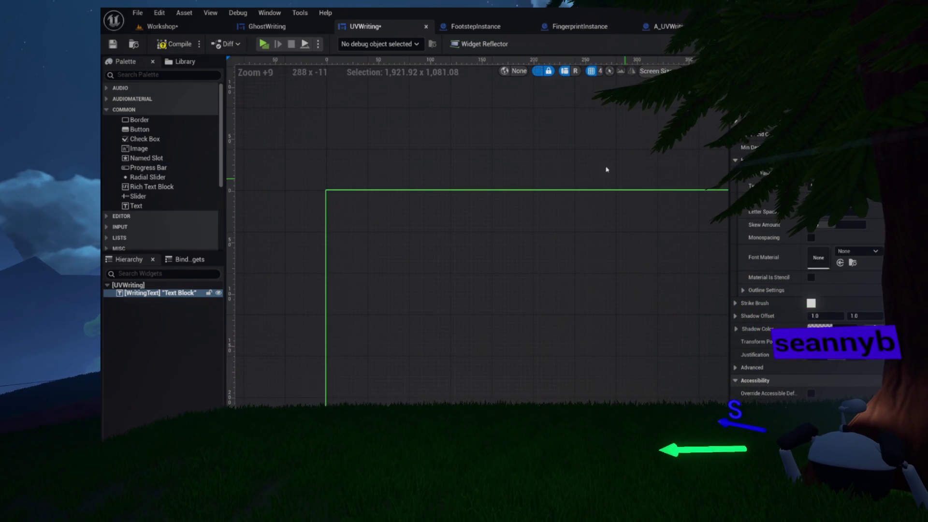
pyautogui.click(183, 29)
pyautogui.press('f')
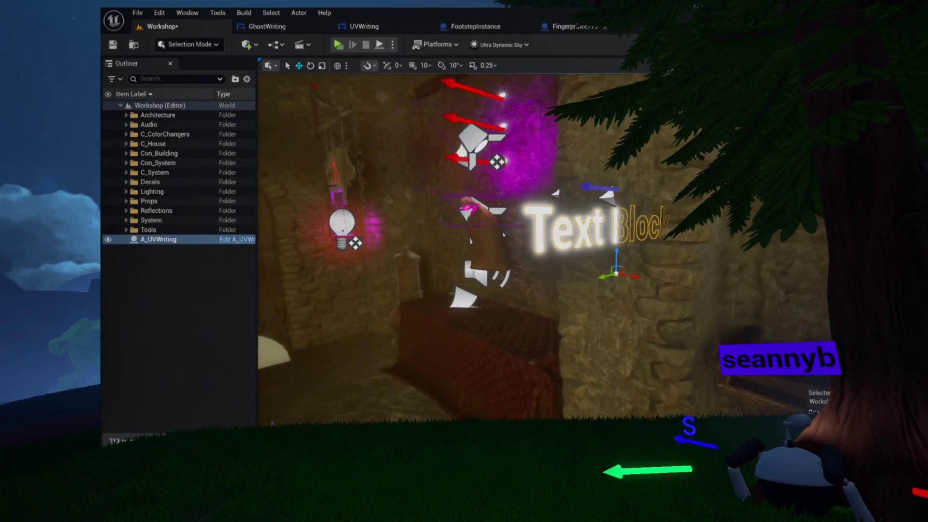
pyautogui.press('e')
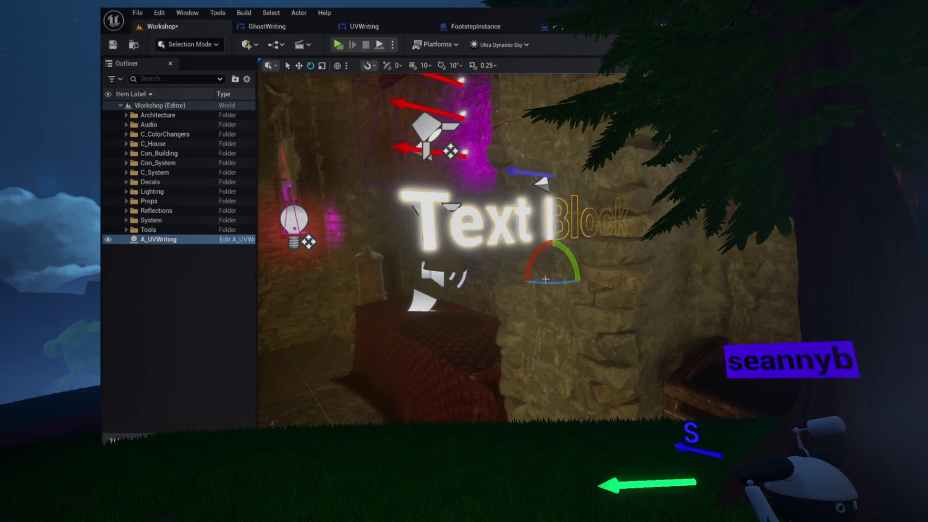
pyautogui.moveTo(536, 280); pyautogui.dragTo(550, 283)
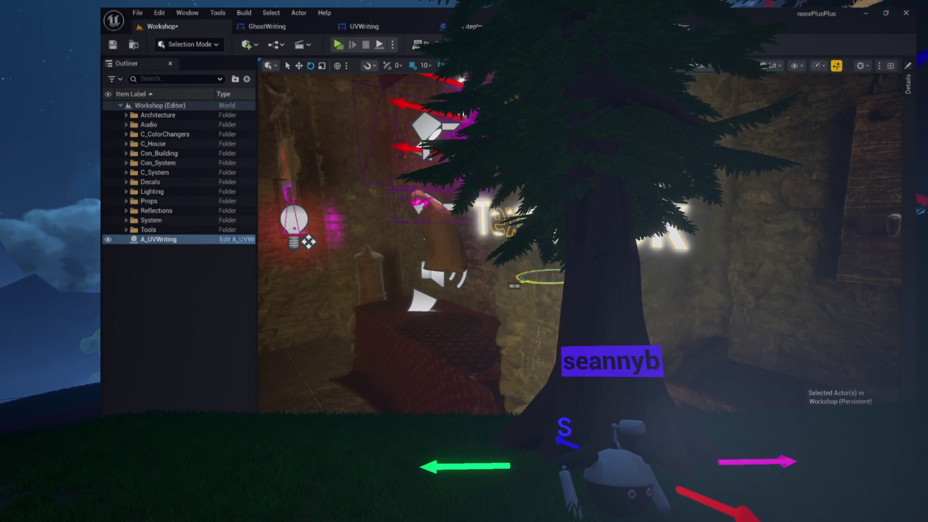
# - Reframe the Text Block and rotate it from horizontal to vertical against the stone wall
pyautogui.press('f')
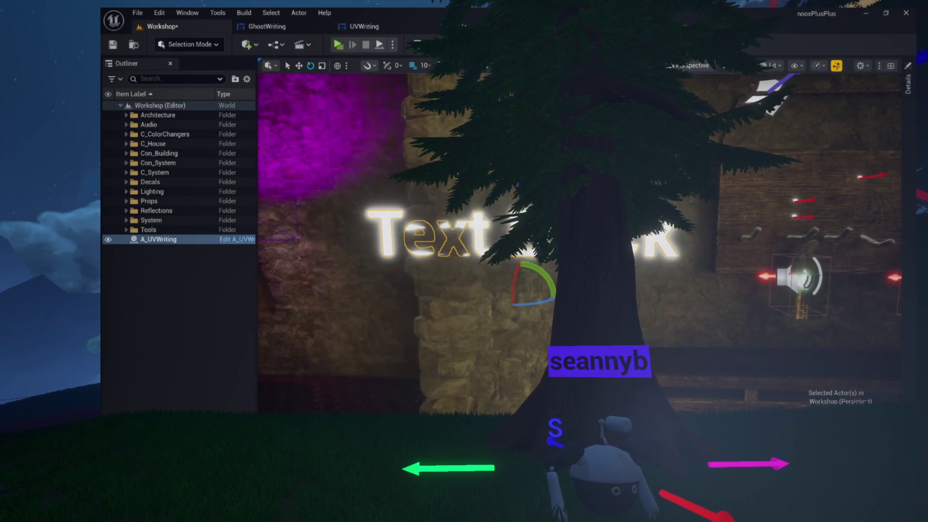
pyautogui.moveTo(542, 274); pyautogui.dragTo(525, 252)
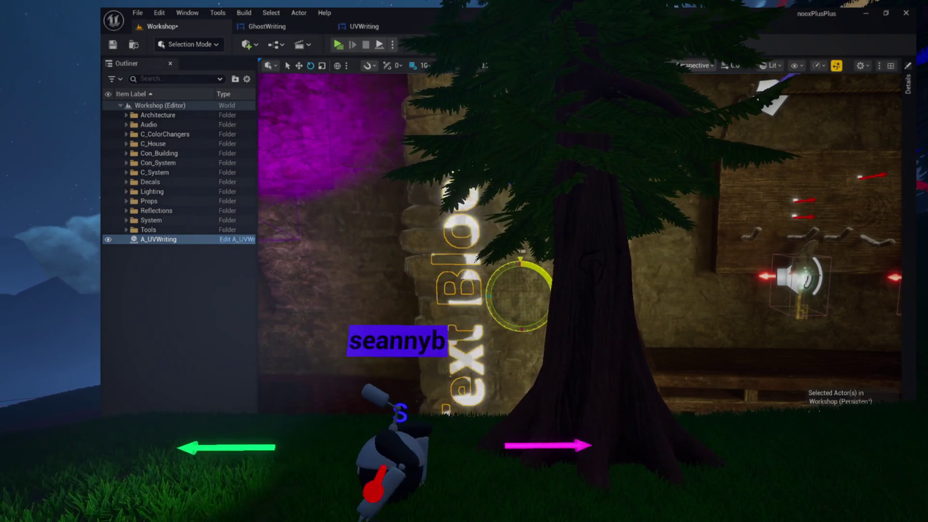
pyautogui.press('w')
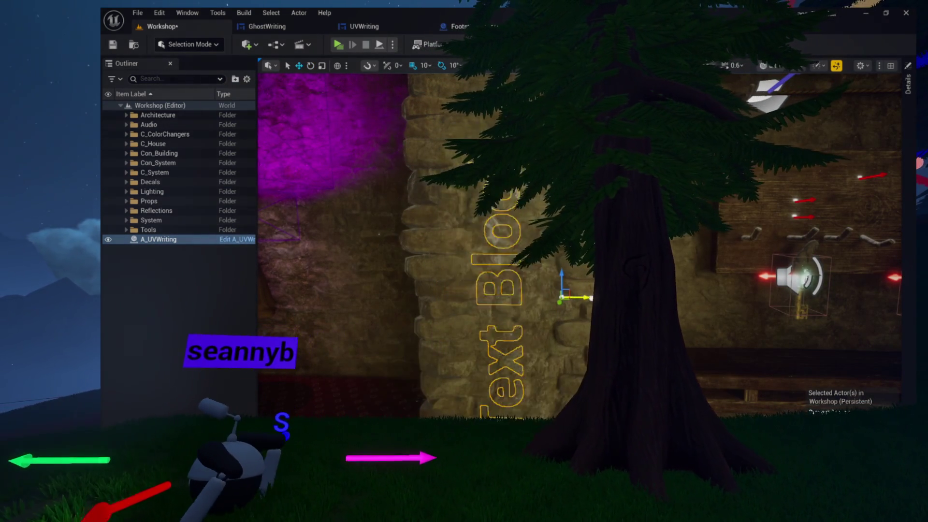
# - Fly around the now-vertical Text Block to inspect it from the sides
pyautogui.press('a')
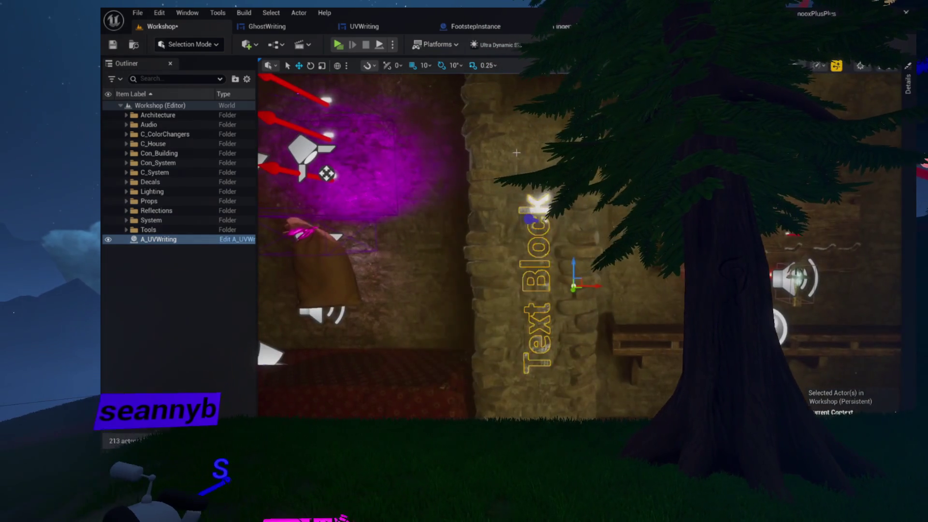
pyautogui.press('w')
pyautogui.press('w')
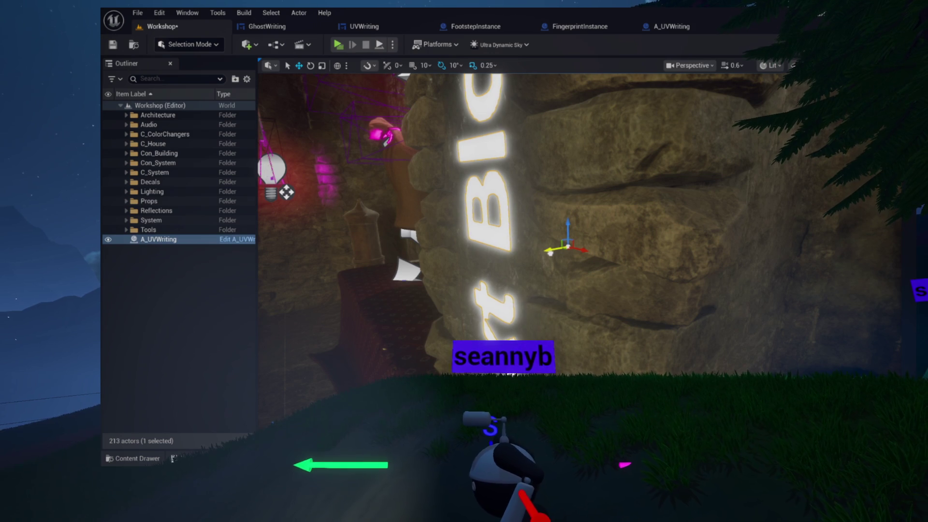
pyautogui.press('d')
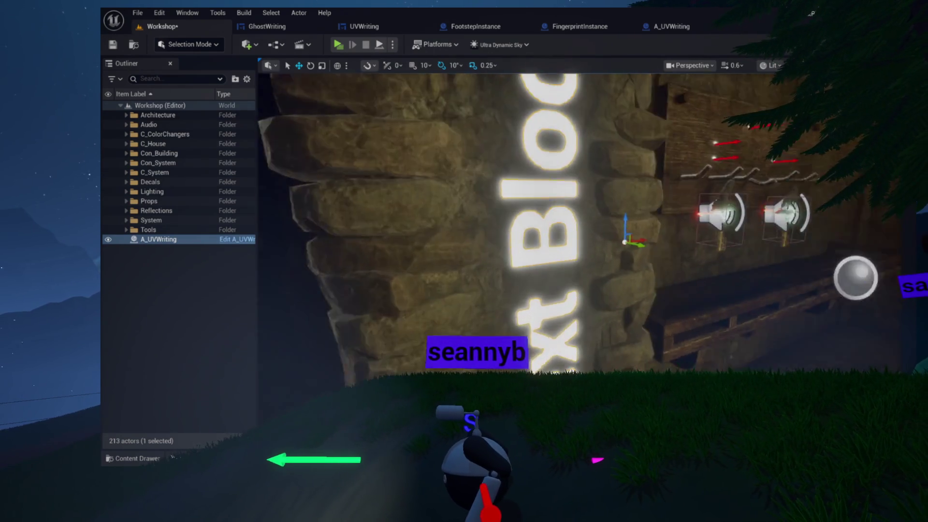
pyautogui.press('d')
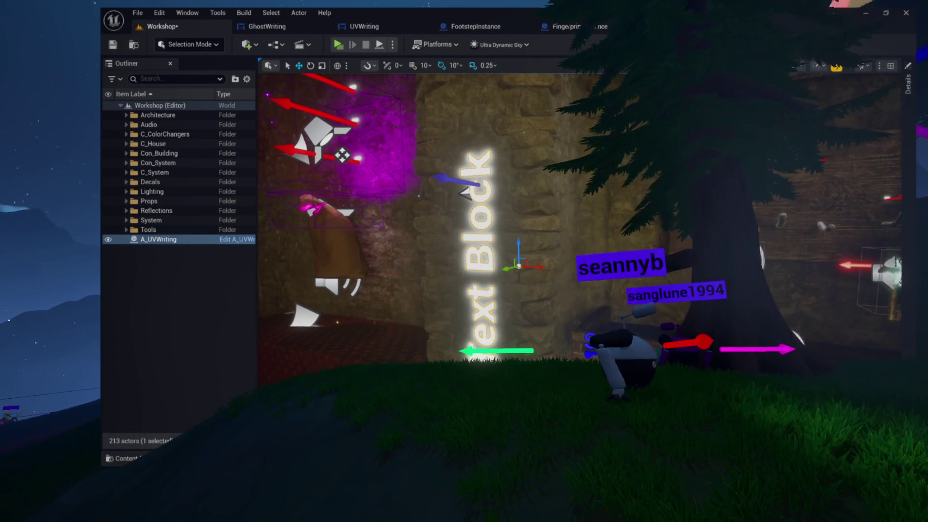
# - Review the UVWriting widget, then close the FootstepInstance and FingerprintInstance blueprint editors
pyautogui.click(398, 33)
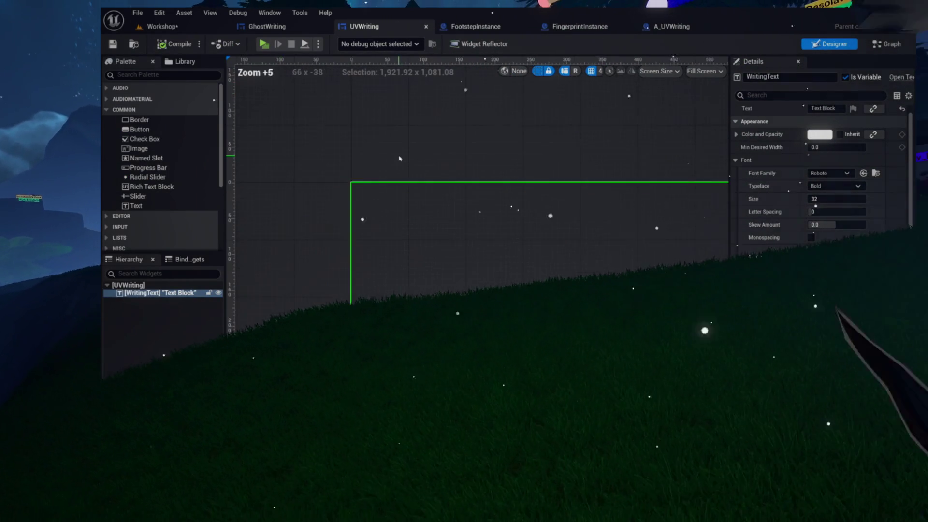
pyautogui.scroll(-5, 414, 223)
pyautogui.scroll(-2, 414, 223)
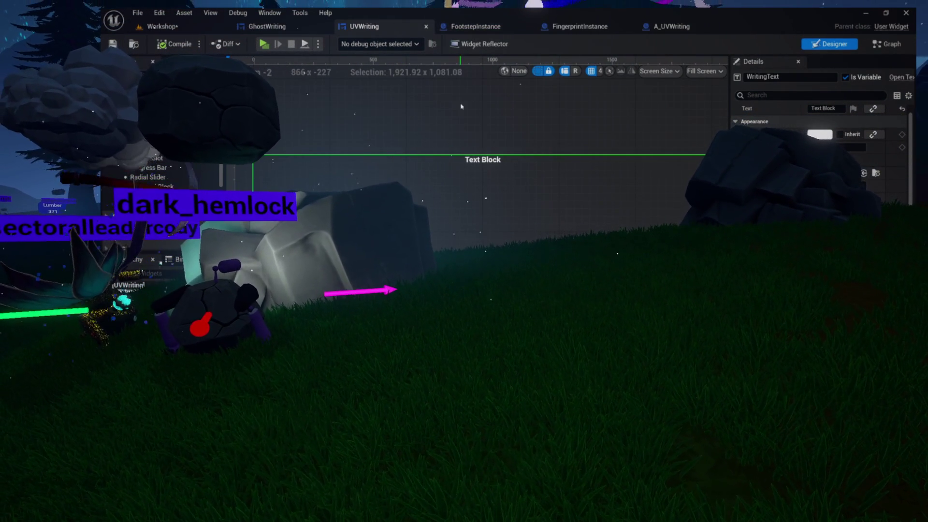
pyautogui.click(482, 25)
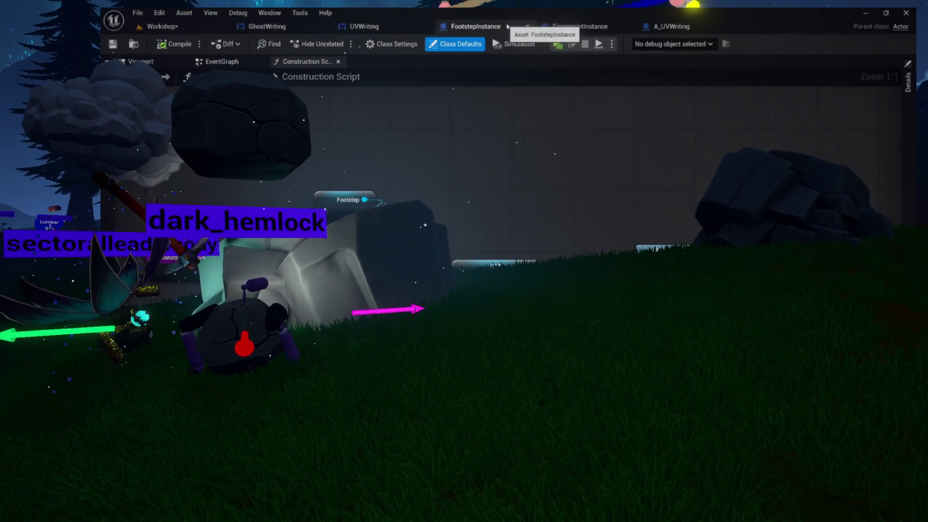
pyautogui.click(528, 27)
pyautogui.click(483, 27)
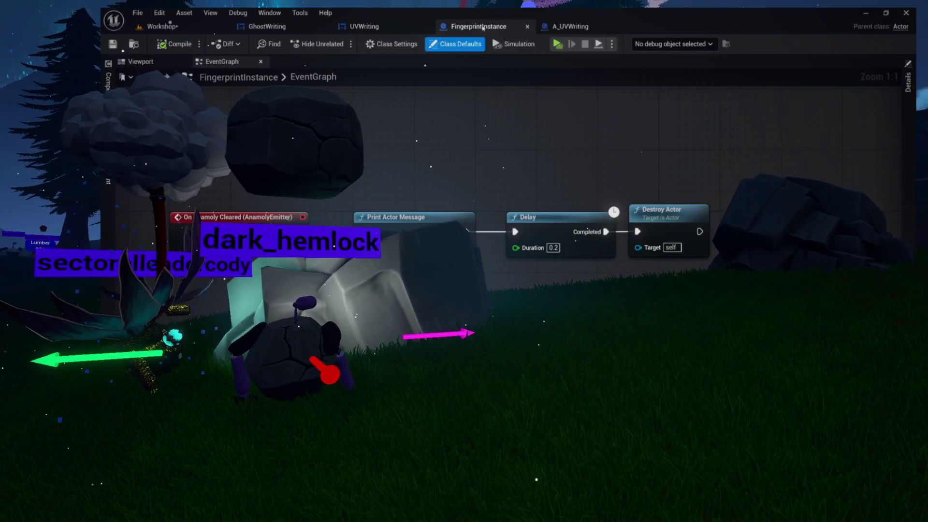
pyautogui.click(527, 27)
# - Close the GhostWriting widget editor and launch the Workshop level as a Standalone Game (Alt+P)
pyautogui.click(303, 29)
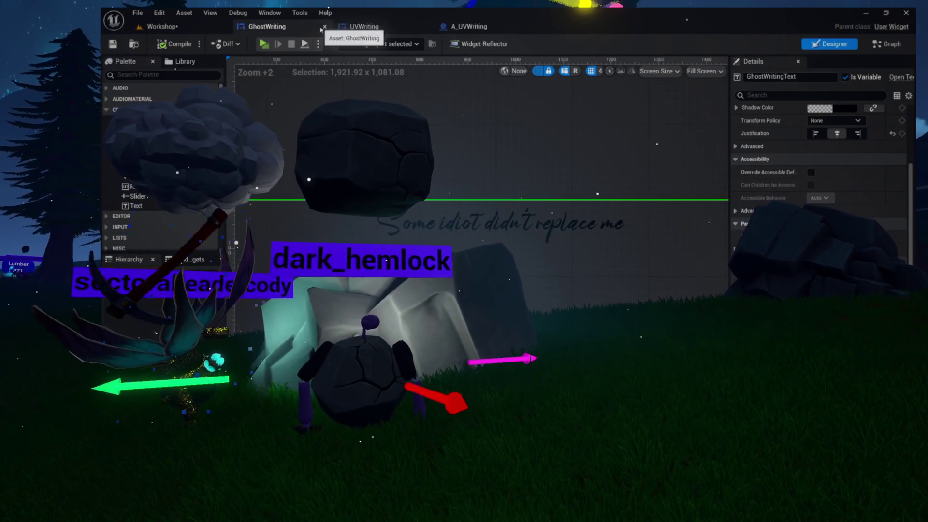
pyautogui.click(325, 28)
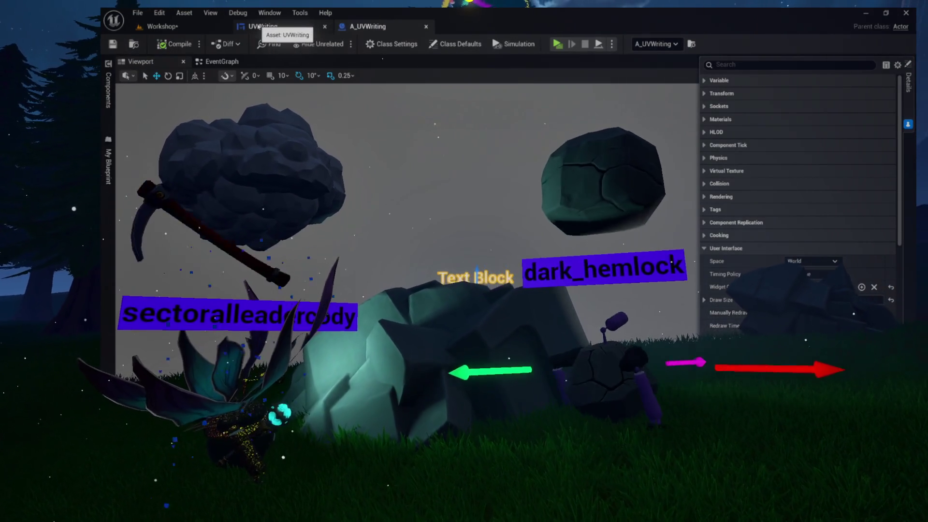
pyautogui.click(193, 31)
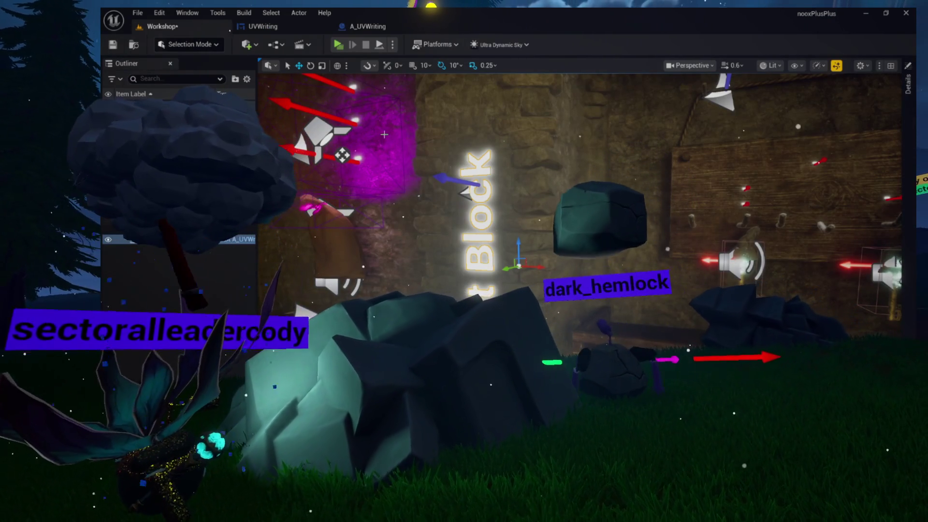
pyautogui.hotkey('alt', 'p')
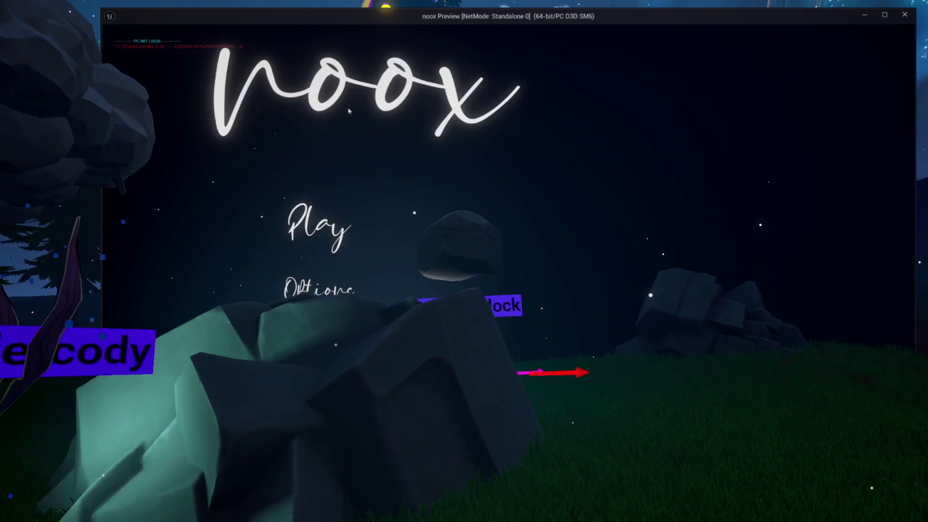
# - Start the game with Play on the noox title menu to test it
pyautogui.click(319, 227)
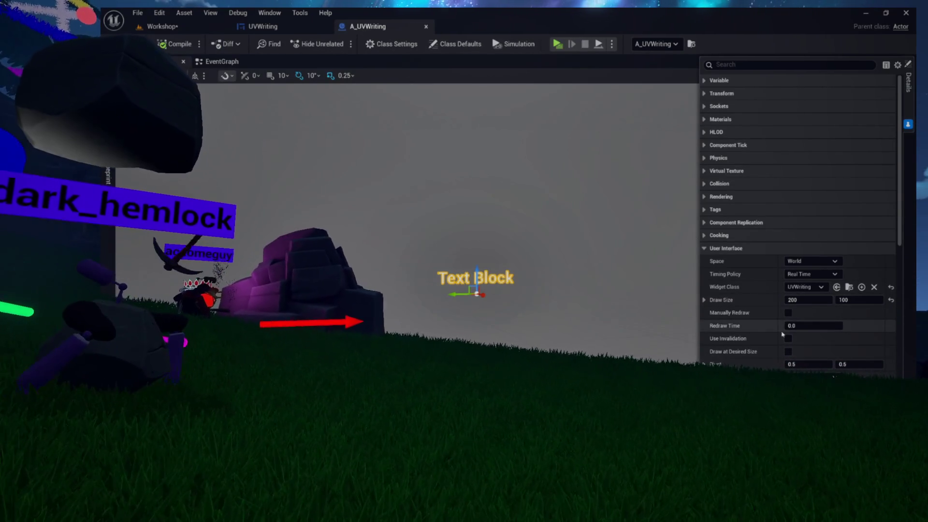
# - From the UVWriting widget, browse to Content/Ghosts/Evidence and bring up its asset creation menu
pyautogui.click(266, 27)
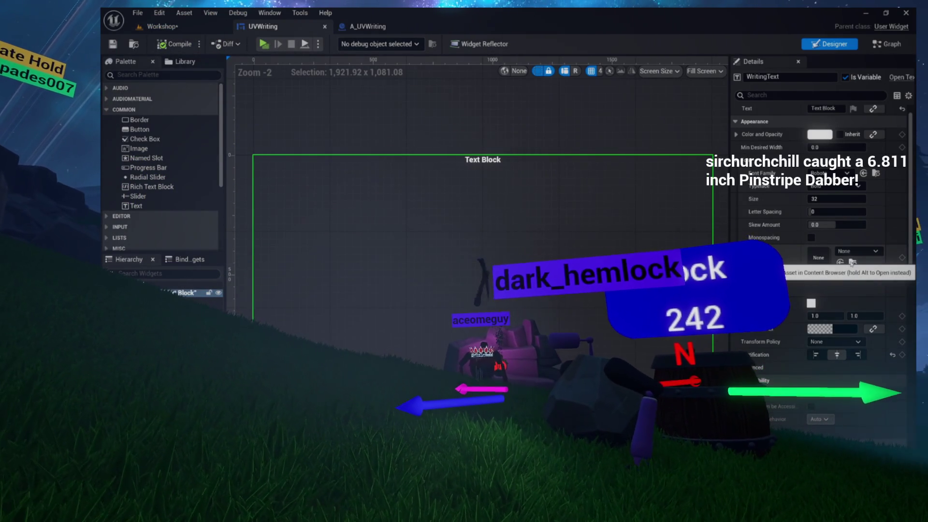
pyautogui.click(852, 263)
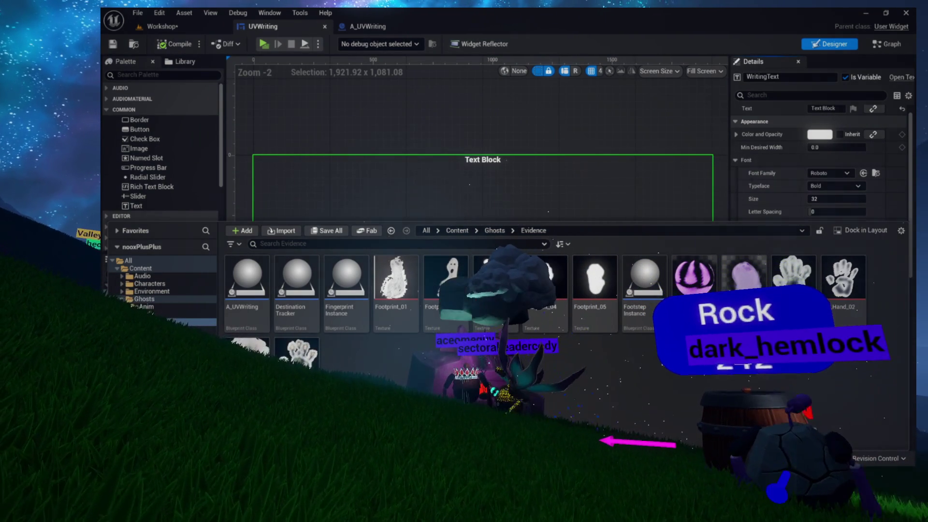
pyautogui.rightClick(442, 385)
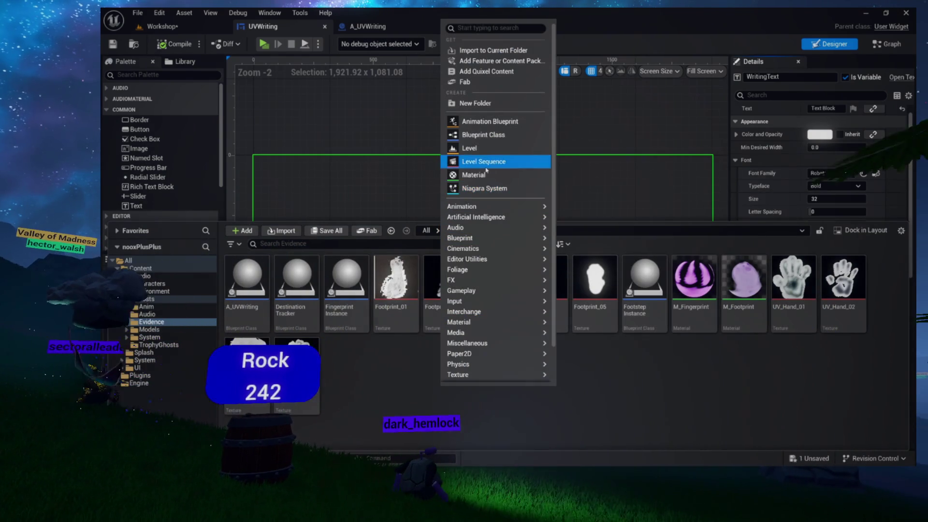
# - Create the M_UVWriting material in Evidence with its Material Domain set to User Interface
pyautogui.click(438, 220)
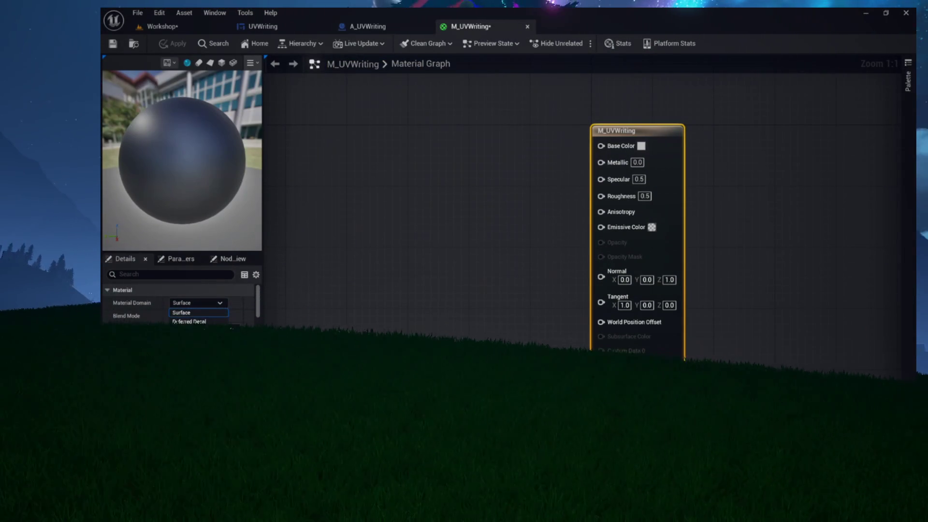
pyautogui.click(189, 357)
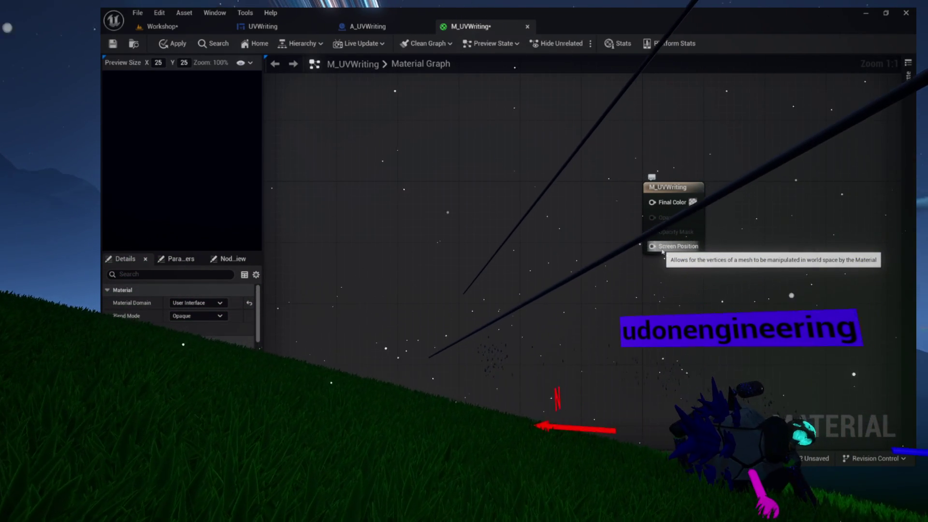
pyautogui.moveTo(651, 240)
pyautogui.mouseDown()
pyautogui.moveTo(595, 248)
pyautogui.moveTo(589, 267)
pyautogui.moveTo(538, 286)
pyautogui.mouseUp()
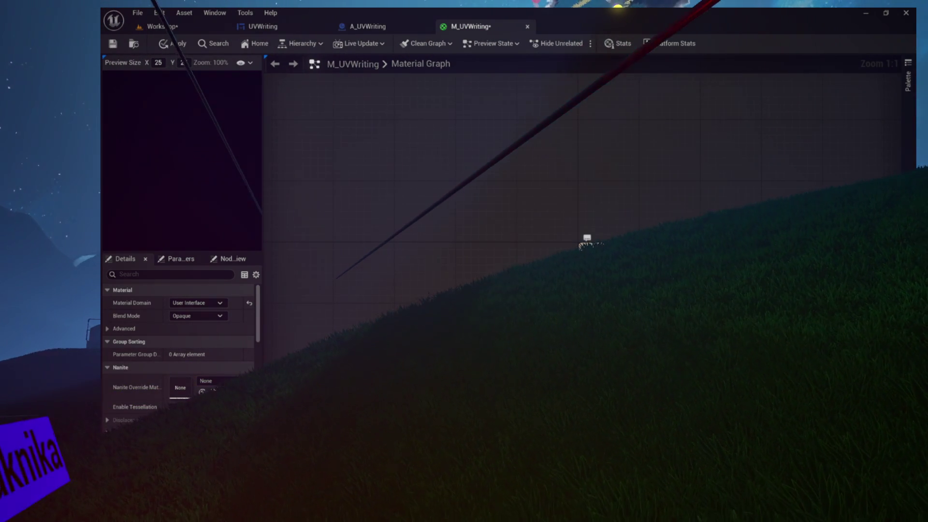
pyautogui.click(208, 304)
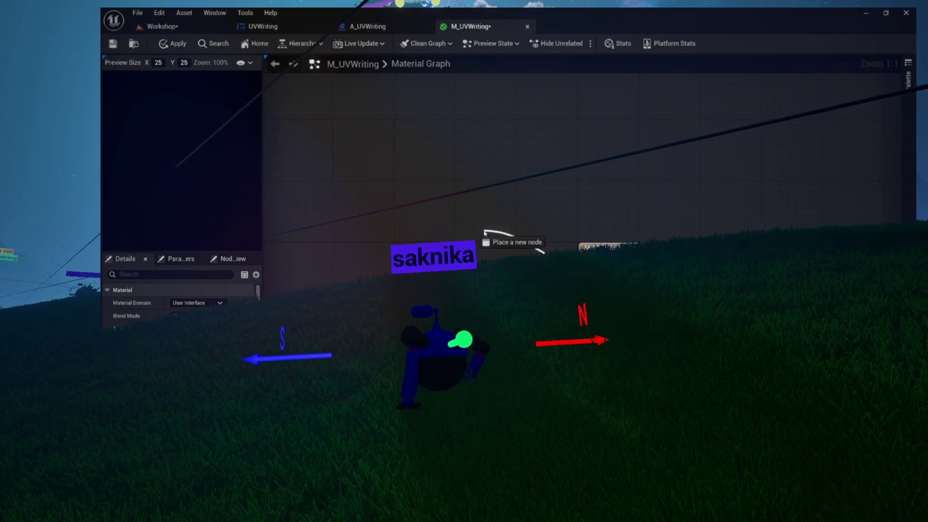
pyautogui.moveTo(476, 236); pyautogui.dragTo(475, 233)
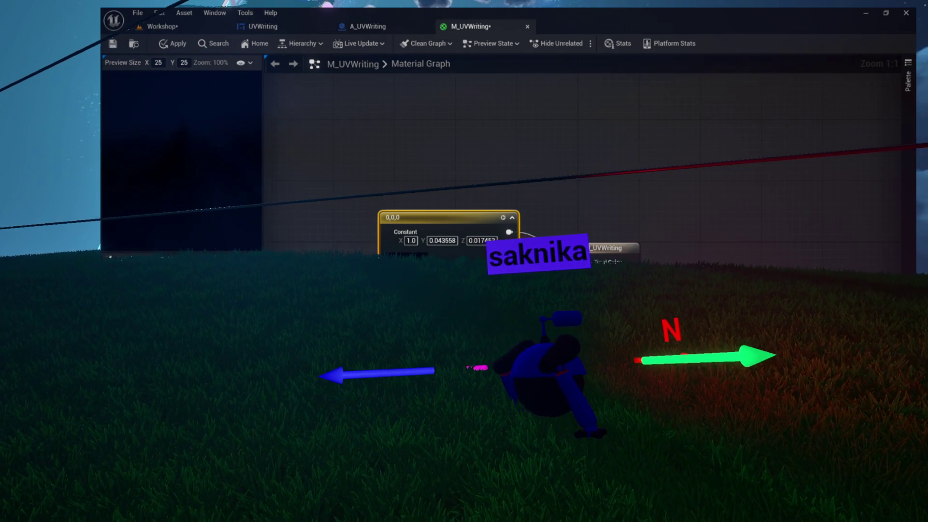
# - Commit the red colour to the M_UVWriting constant and save the material
pyautogui.doubleClick(435, 217)
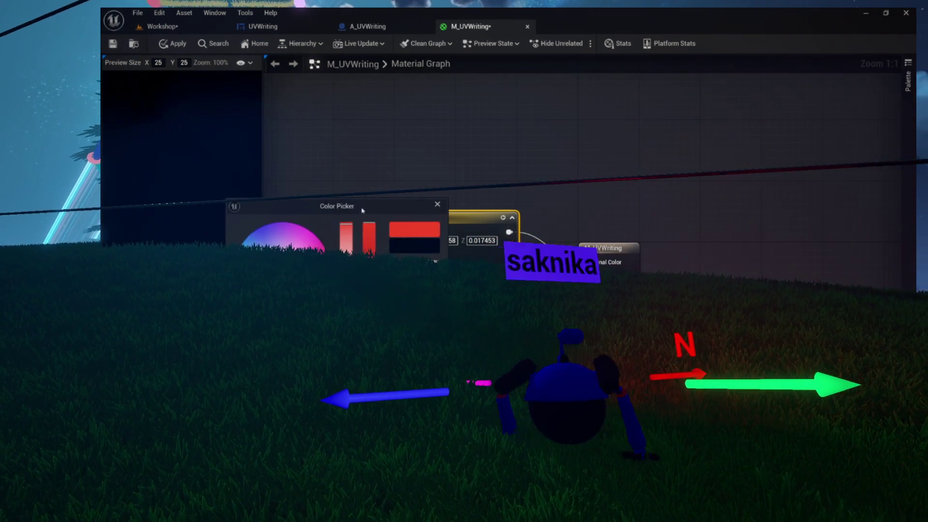
pyautogui.press('Return')
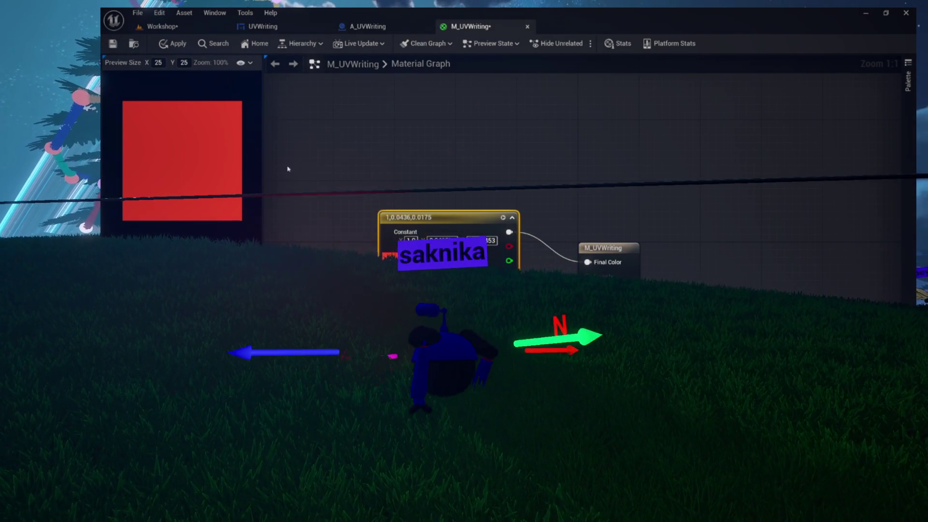
pyautogui.hotkey('ctrl', 's')
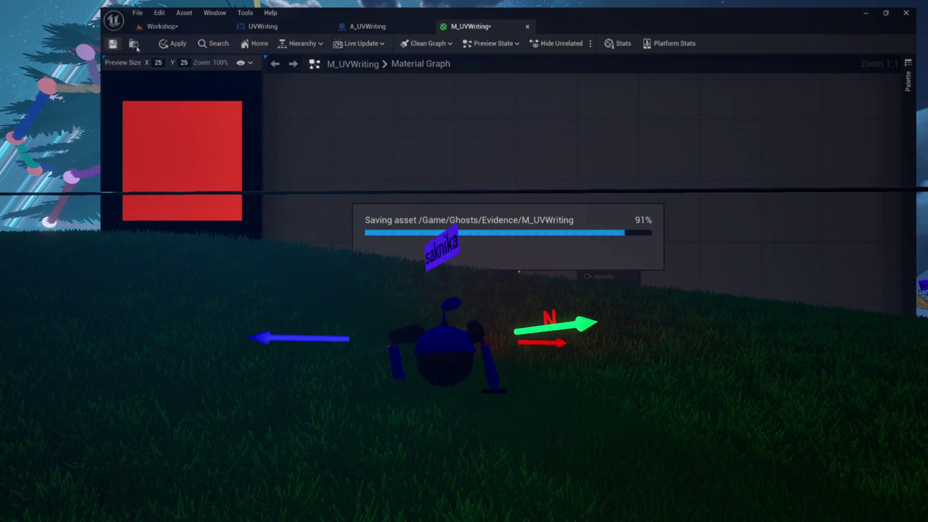
# - Check the A_UVWriting blueprint and the UVWriting widget's red text, then return to the material graph
pyautogui.click(135, 45)
pyautogui.click(370, 27)
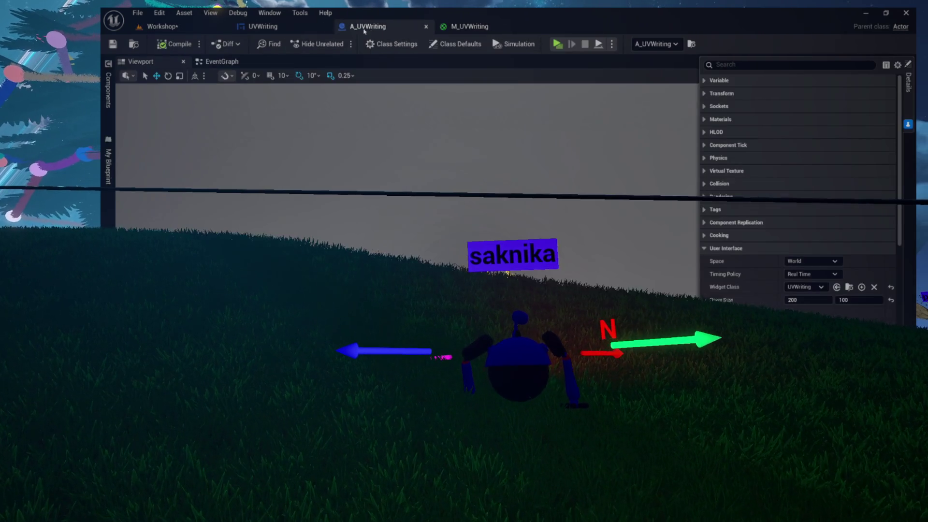
pyautogui.click(302, 30)
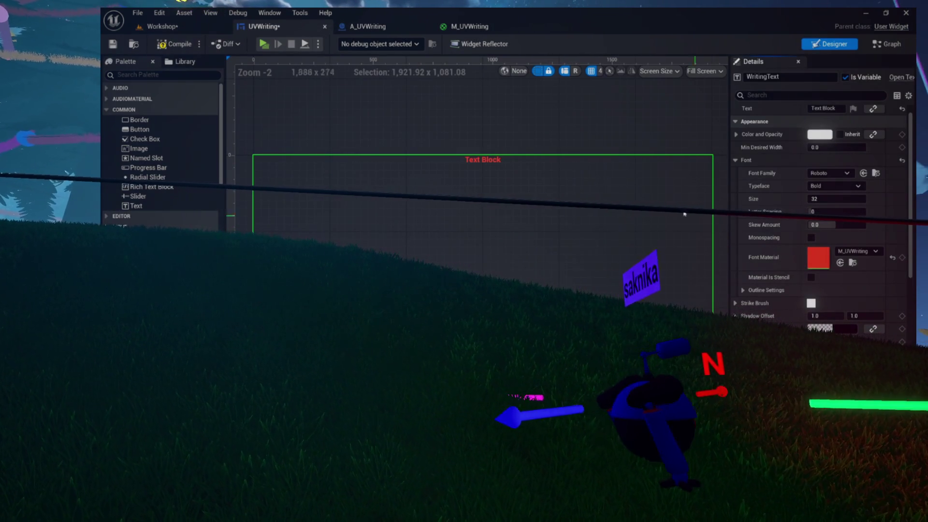
pyautogui.scroll(9, 449, 161)
pyautogui.scroll(4, 501, 164)
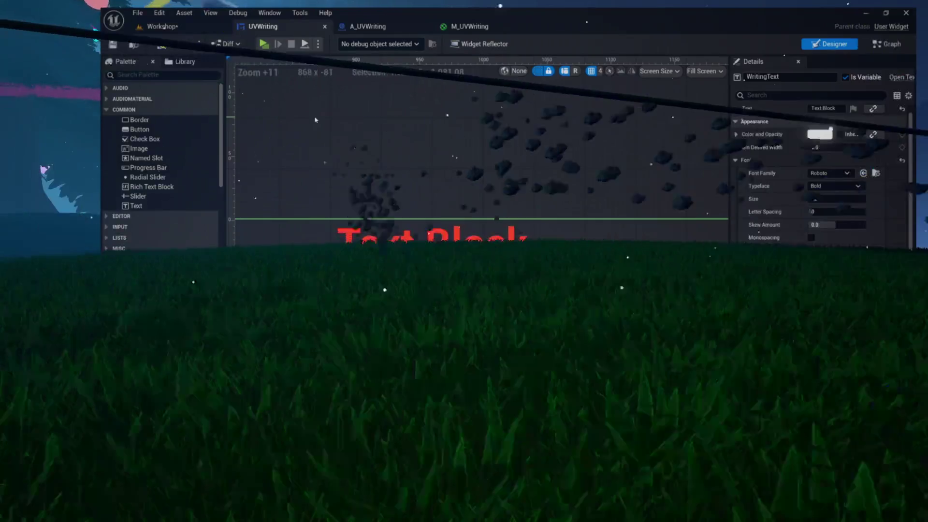
pyautogui.click(467, 26)
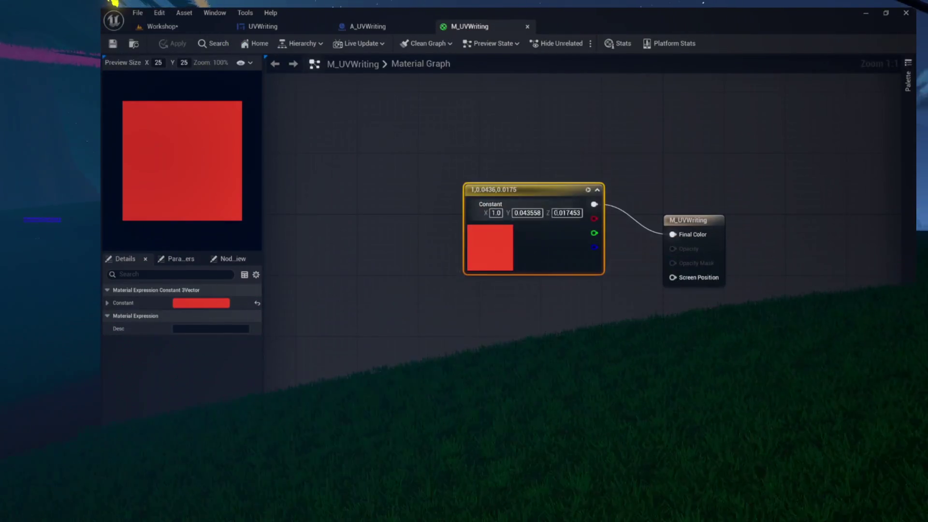
# - Move the red constant aside, add a black 0,0,0,0 Constant4Vector from Final Color, rewire red
pyautogui.moveTo(557, 191); pyautogui.dragTo(495, 168)
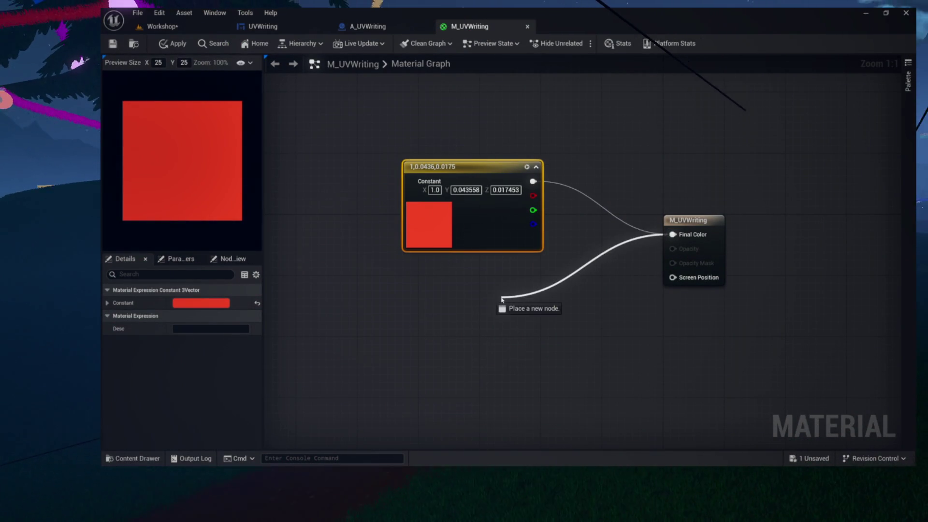
pyautogui.press('4')
pyautogui.moveTo(501, 298); pyautogui.dragTo(501, 299)
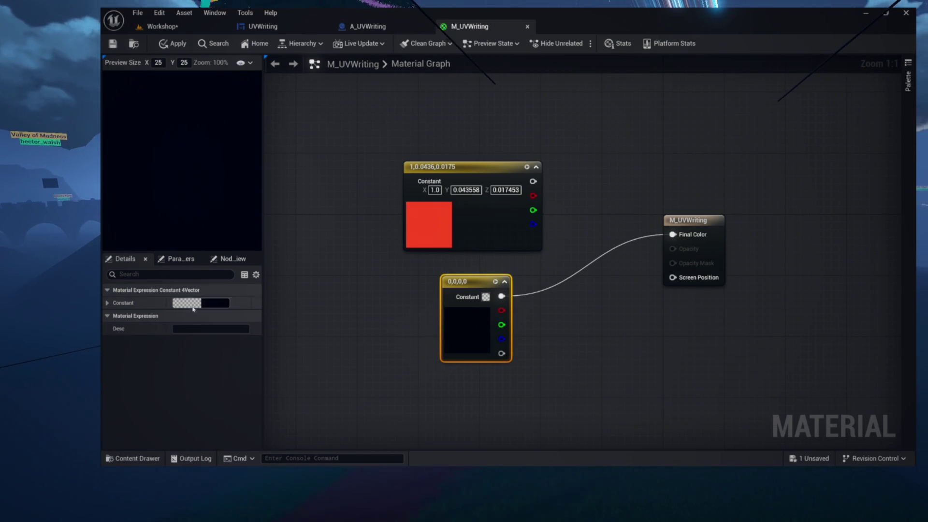
pyautogui.click(202, 303)
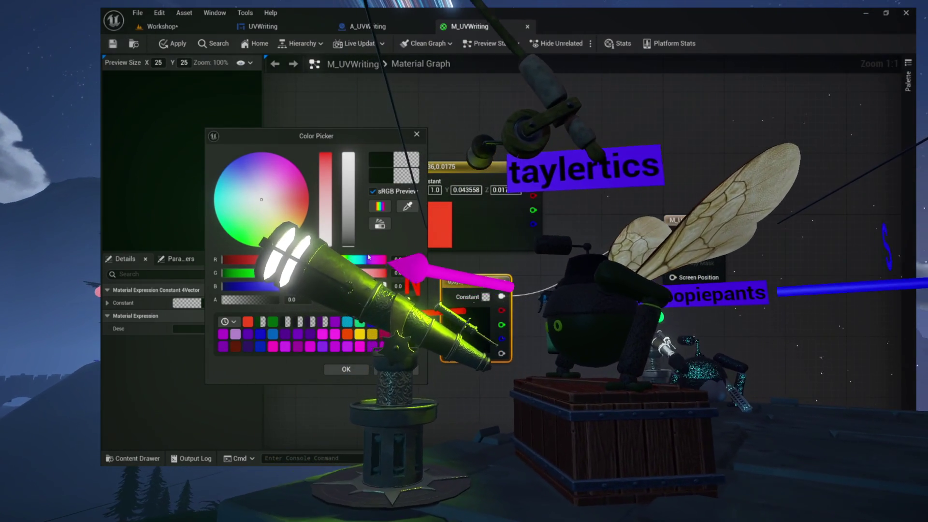
pyautogui.click(424, 137)
pyautogui.moveTo(658, 237); pyautogui.dragTo(678, 234)
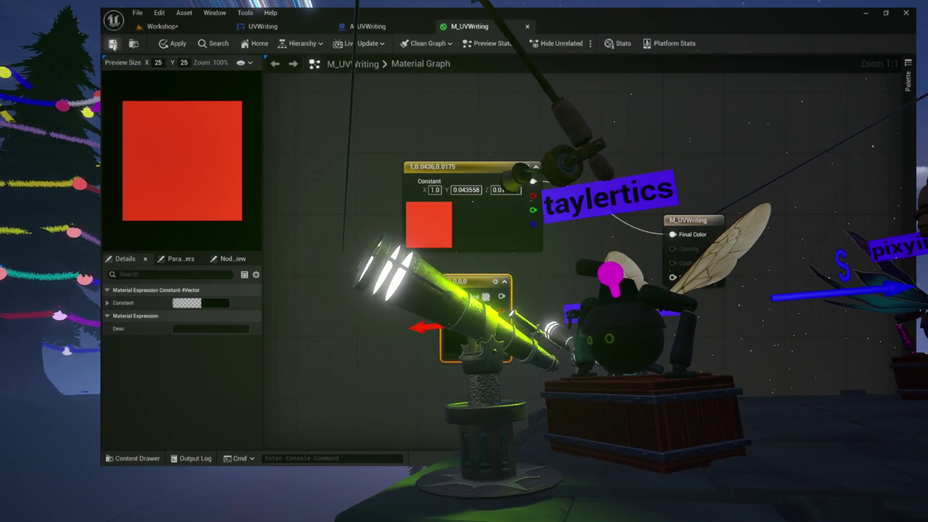
# - After glancing at the A_UVWriting and Workshop tabs, switch M_UVWriting's Material Domain to Surface
pyautogui.click(362, 26)
pyautogui.click(159, 26)
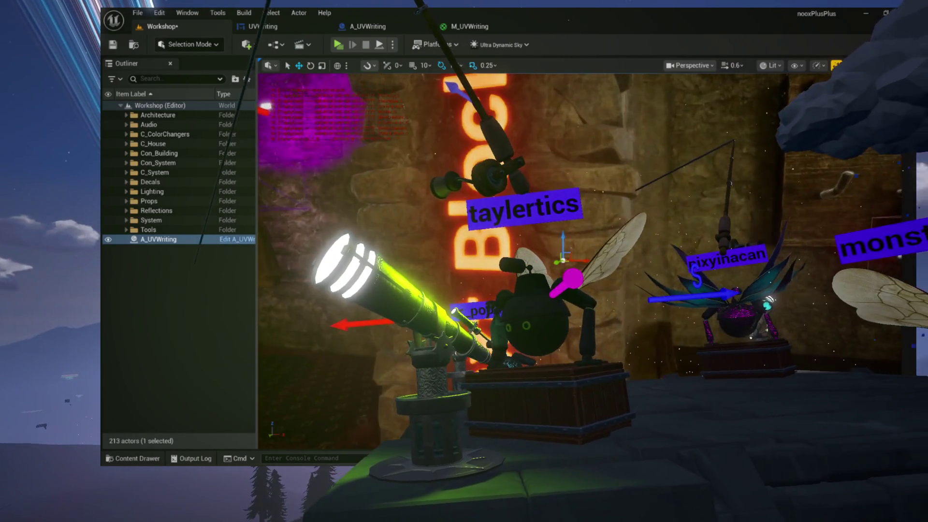
pyautogui.click(466, 27)
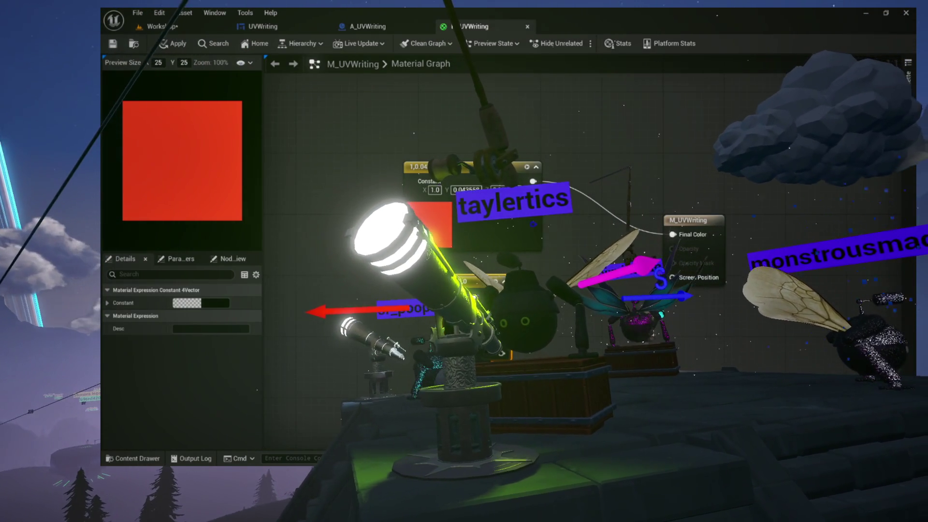
pyautogui.click(705, 220)
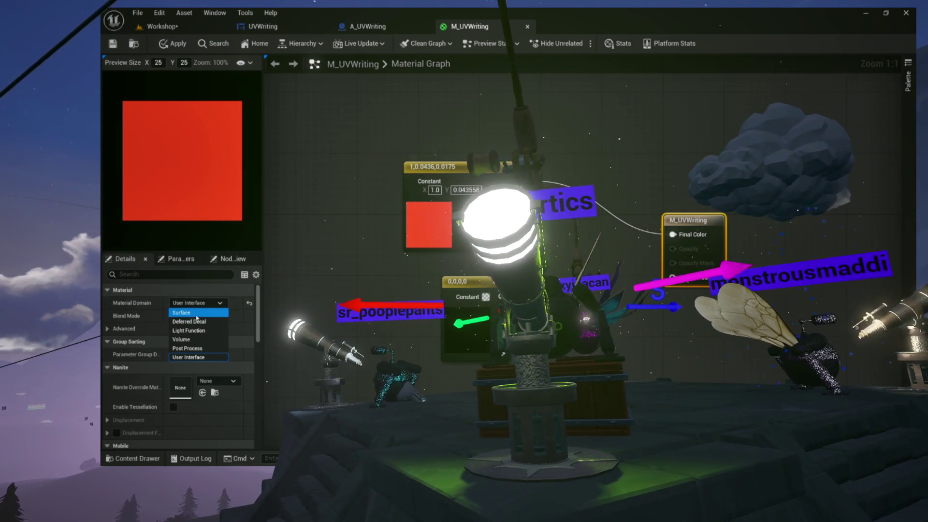
pyautogui.click(198, 314)
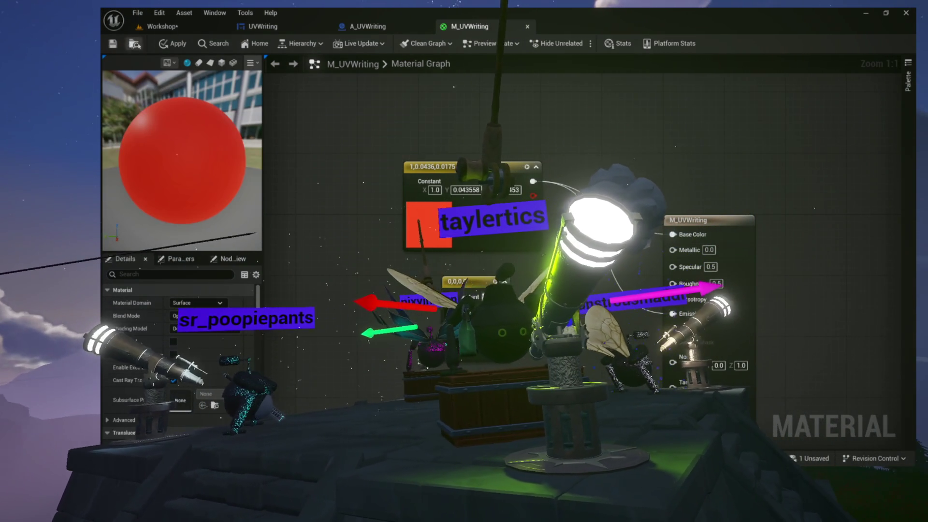
# - Check the Workshop level and the UVWriting widget, then go back to the M_UVWriting graph
pyautogui.click(167, 28)
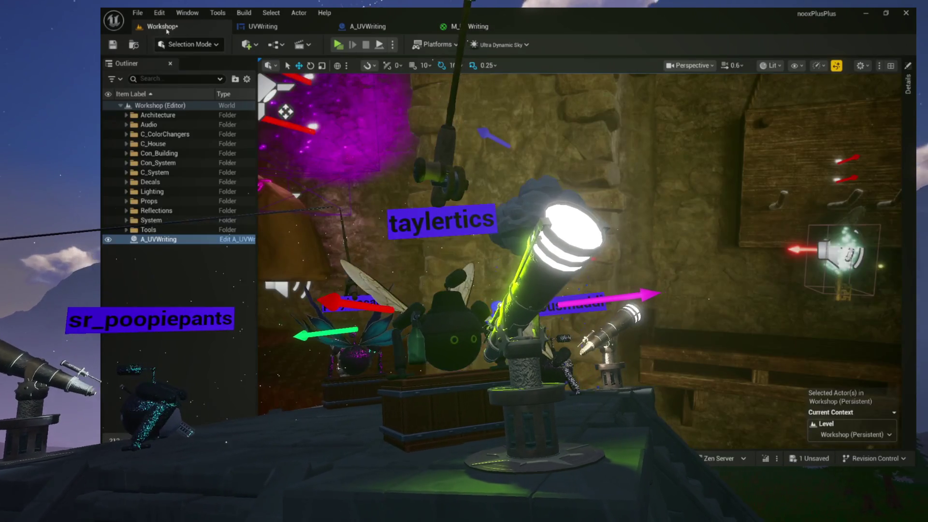
pyautogui.click(299, 28)
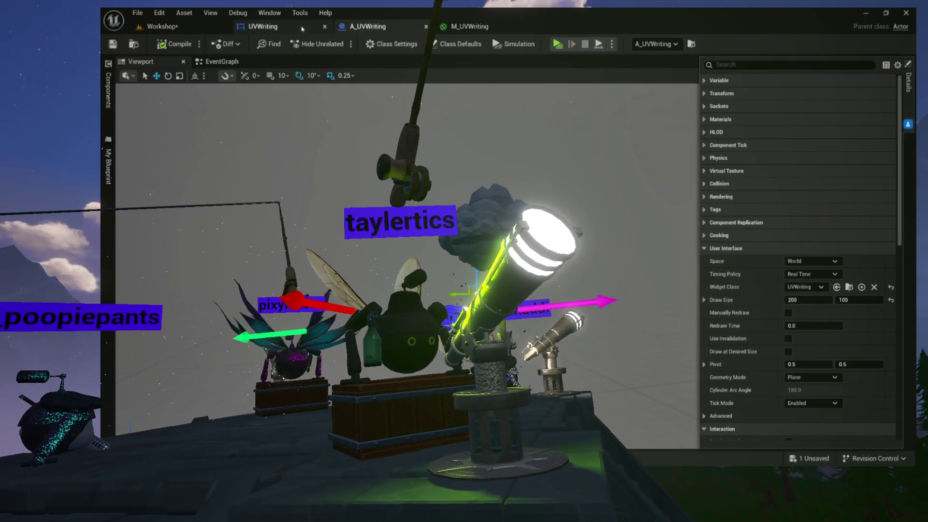
pyautogui.click(184, 30)
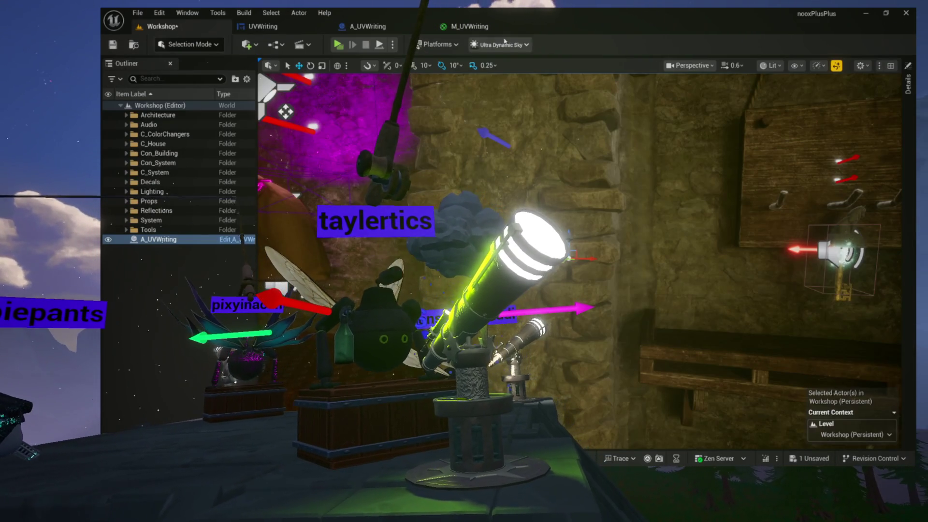
pyautogui.click(466, 26)
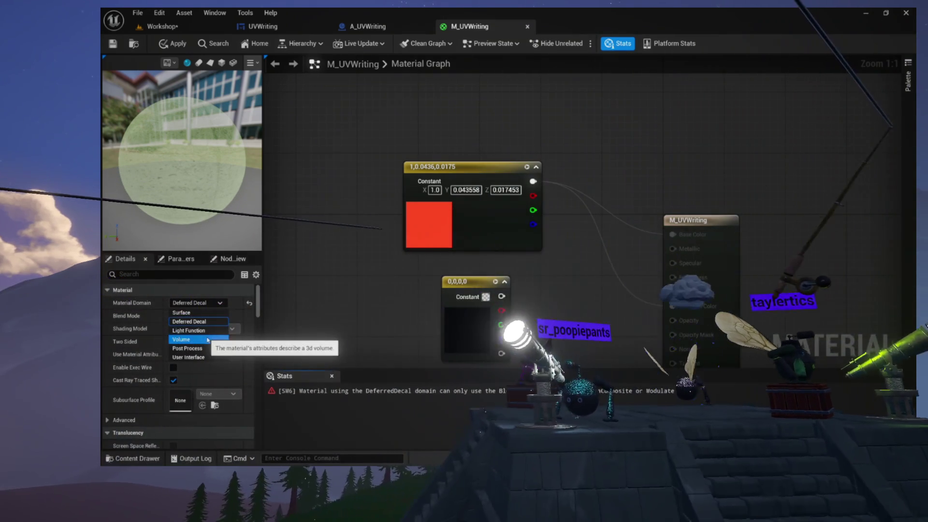
# - Revert the domain to User Interface, wire the black Constant4Vector into Final Color, tidy nodes, save
pyautogui.click(190, 358)
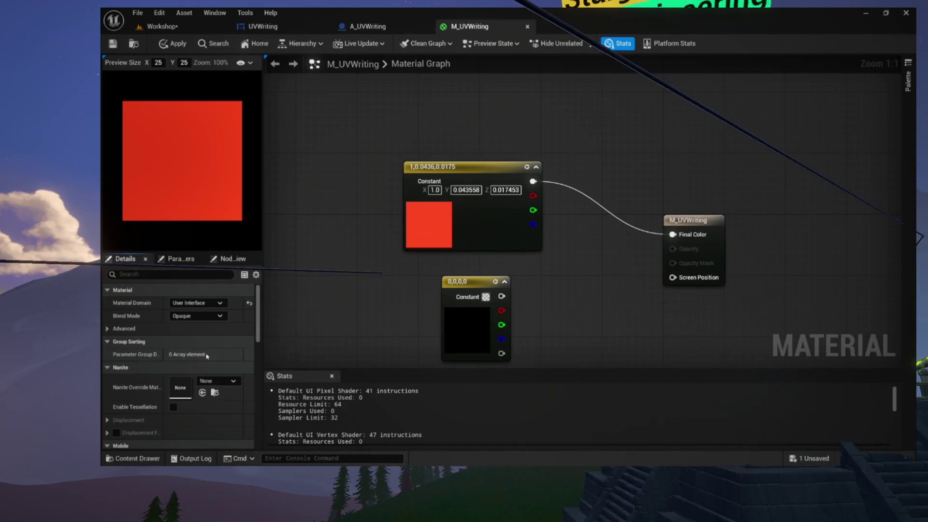
pyautogui.click(173, 44)
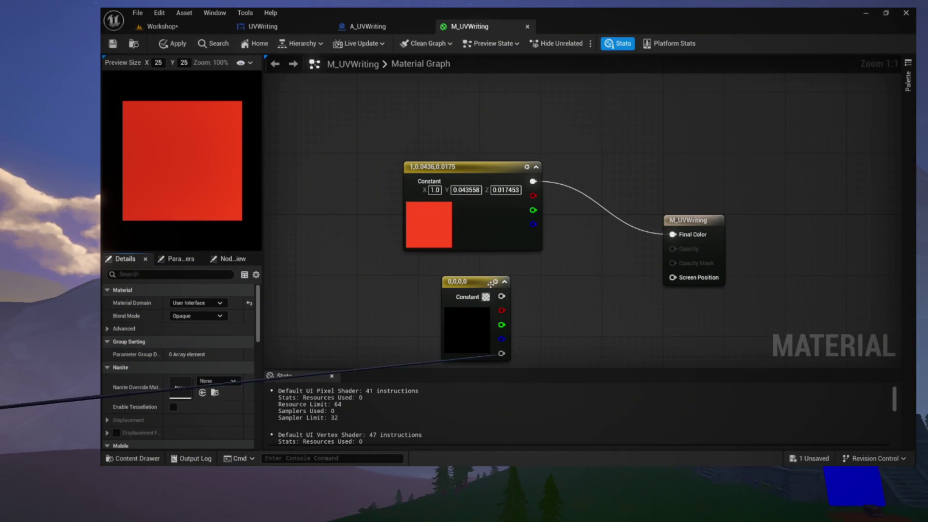
pyautogui.moveTo(501, 296); pyautogui.dragTo(535, 275)
pyautogui.moveTo(682, 234); pyautogui.dragTo(684, 236)
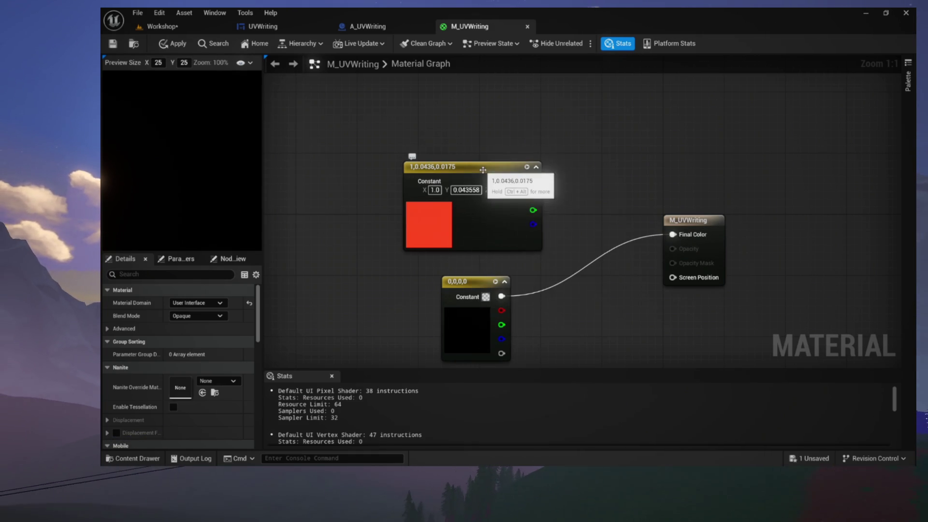
pyautogui.moveTo(483, 170); pyautogui.dragTo(434, 100)
pyautogui.moveTo(482, 285); pyautogui.dragTo(481, 223)
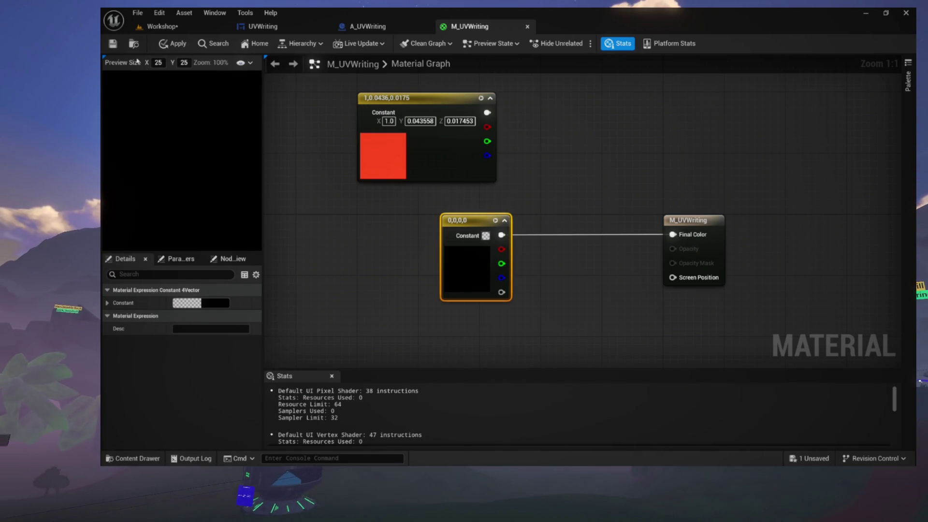
pyautogui.click(113, 43)
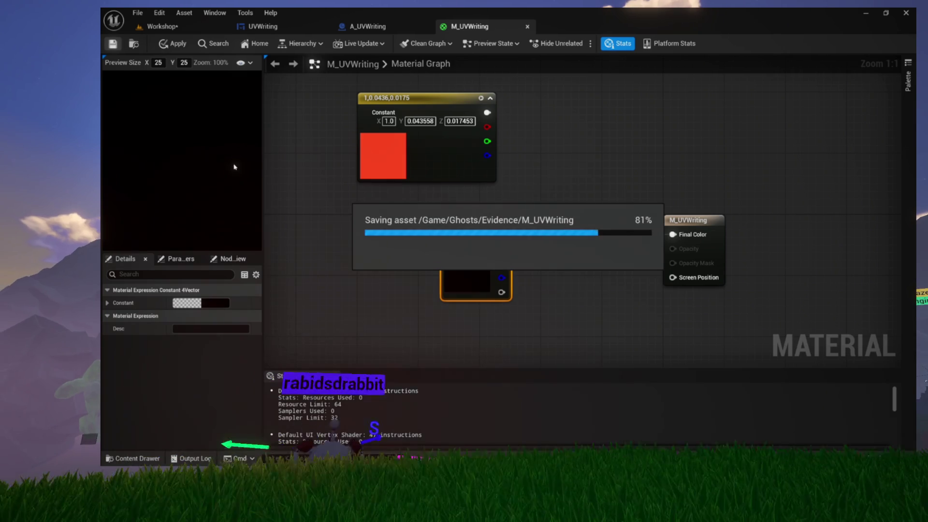
# - Set the Constant4Vector colour to pure green (0,1,0,1) and save M_UVWriting
pyautogui.click(198, 303)
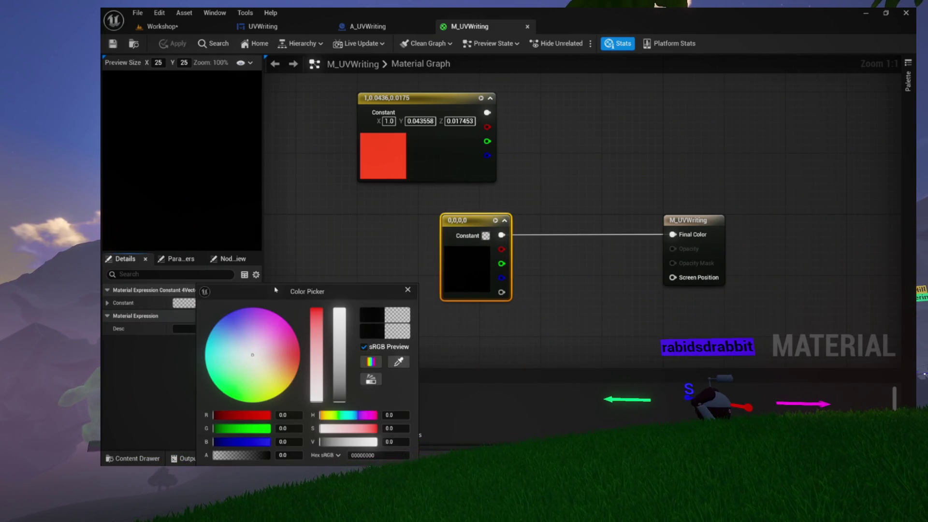
pyautogui.moveTo(276, 290); pyautogui.dragTo(429, 87)
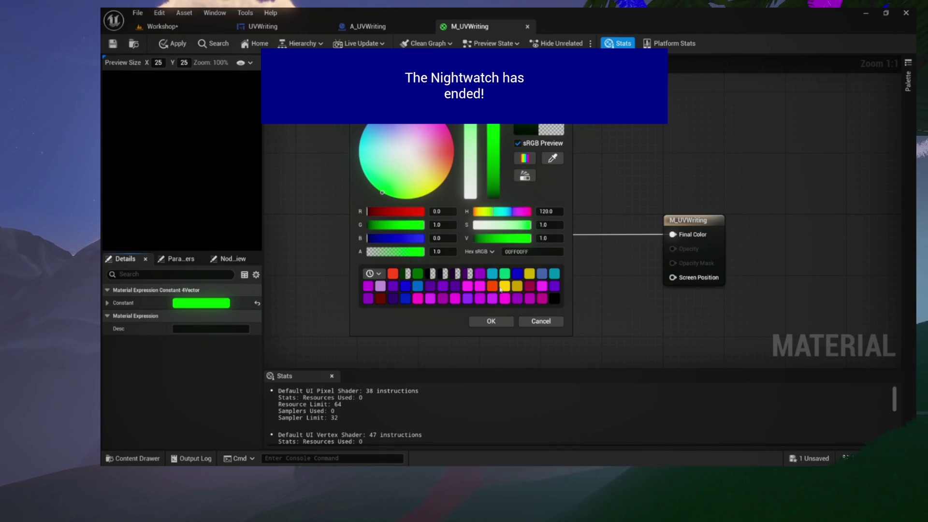
pyautogui.click(492, 321)
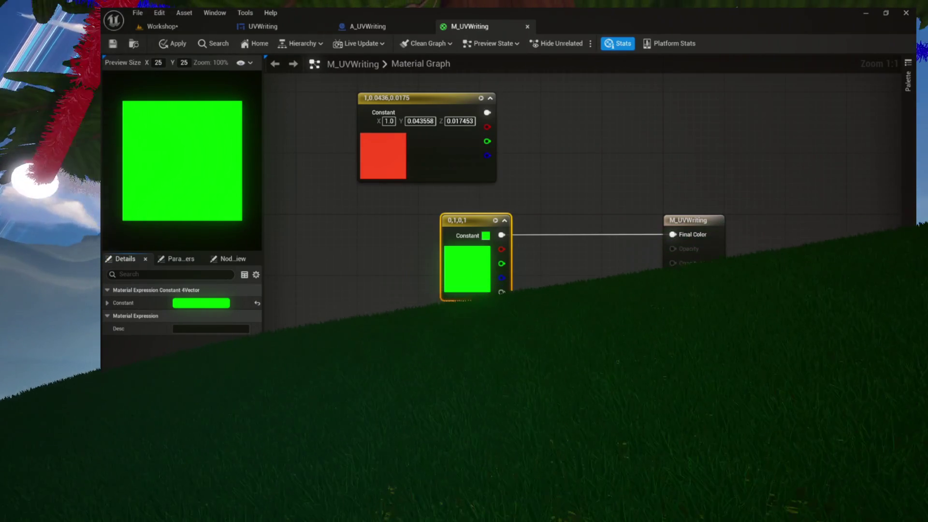
pyautogui.click(116, 44)
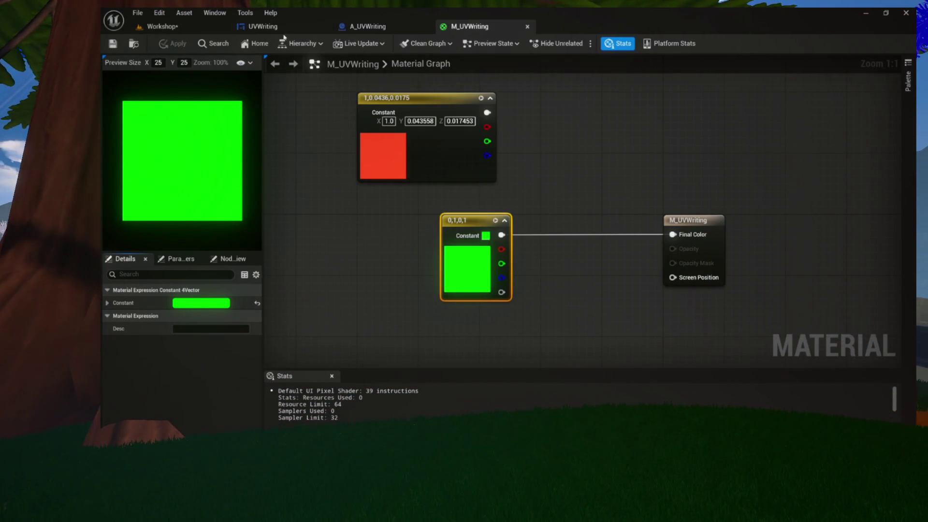
# - Set the M_UVWriting green constant's alpha to 0 and apply the material
pyautogui.click(211, 31)
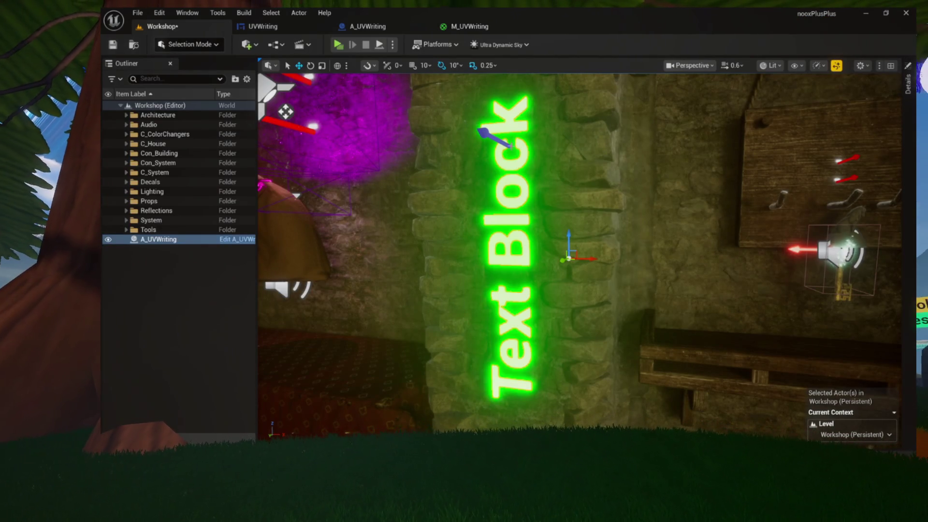
pyautogui.click(489, 30)
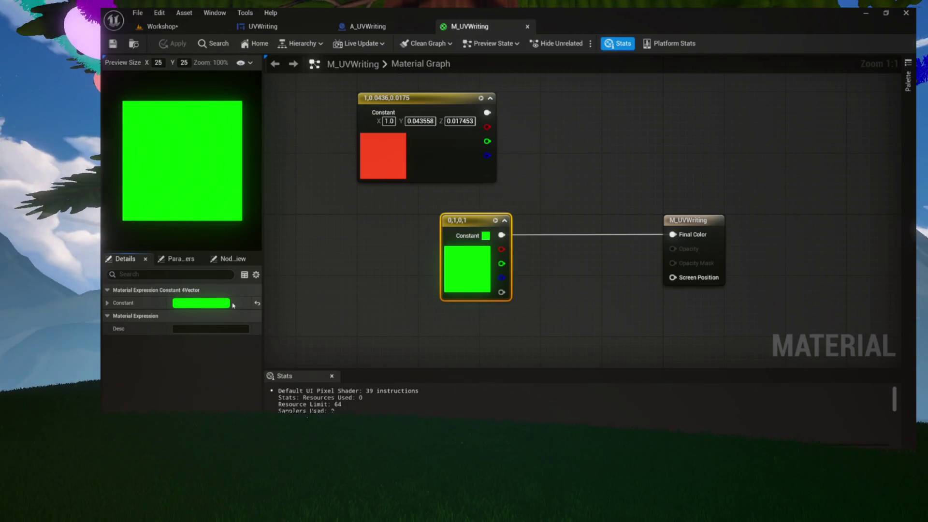
pyautogui.click(220, 303)
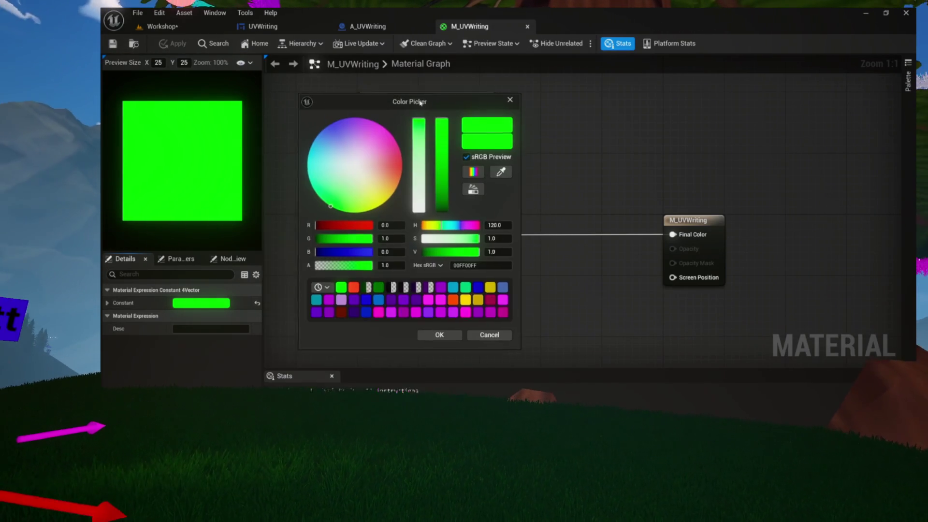
pyautogui.moveTo(371, 263); pyautogui.dragTo(318, 263)
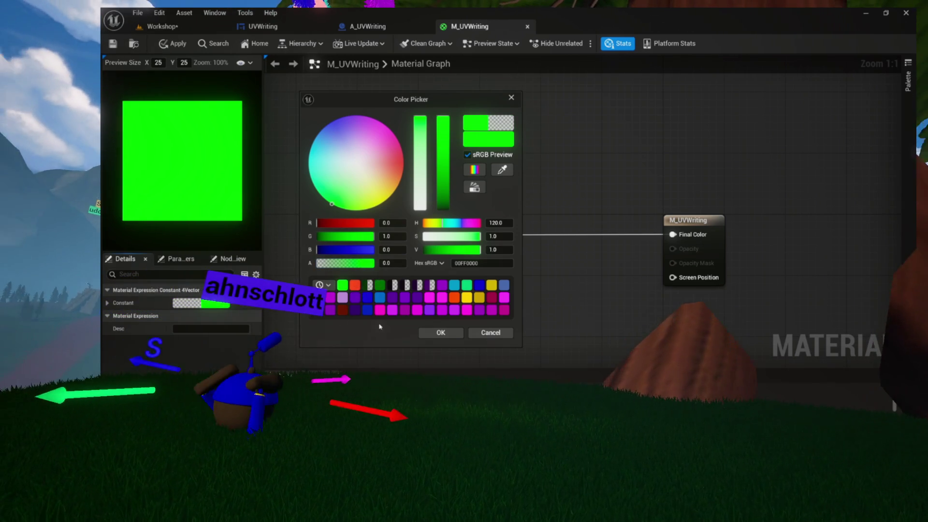
pyautogui.click(440, 332)
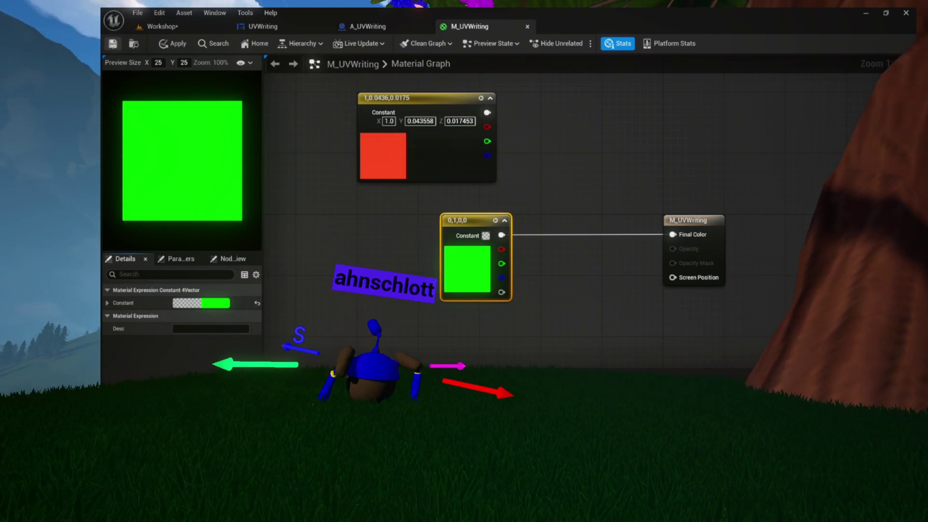
pyautogui.click(174, 44)
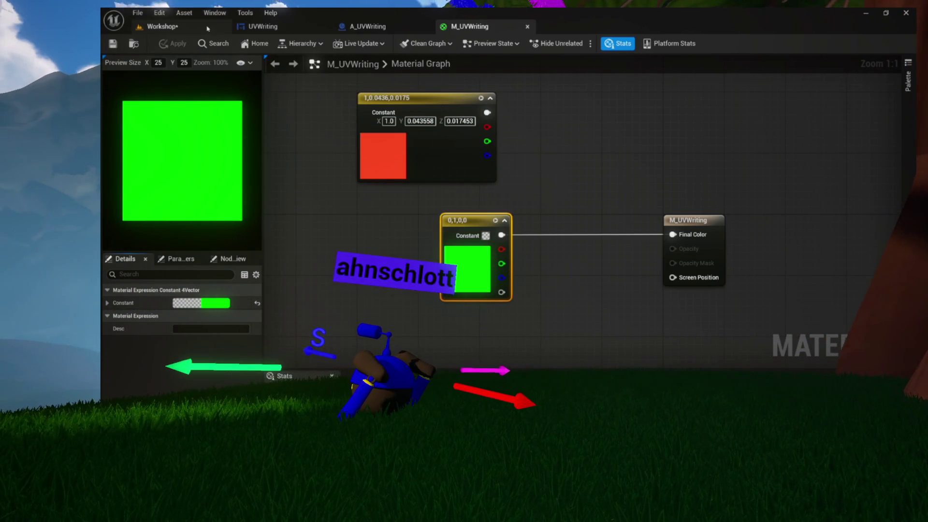
# - Check the Workshop level, then bring up the UVWriting widget designer
pyautogui.click(197, 28)
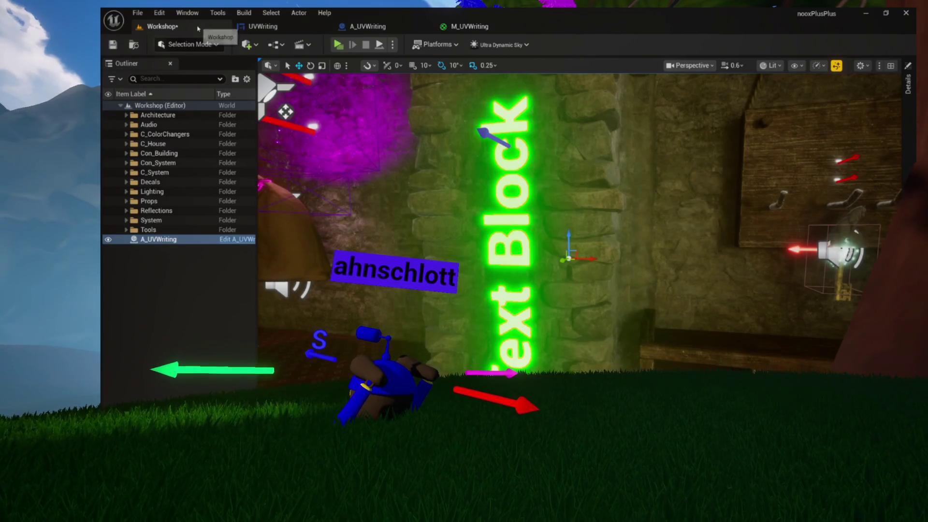
pyautogui.click(480, 29)
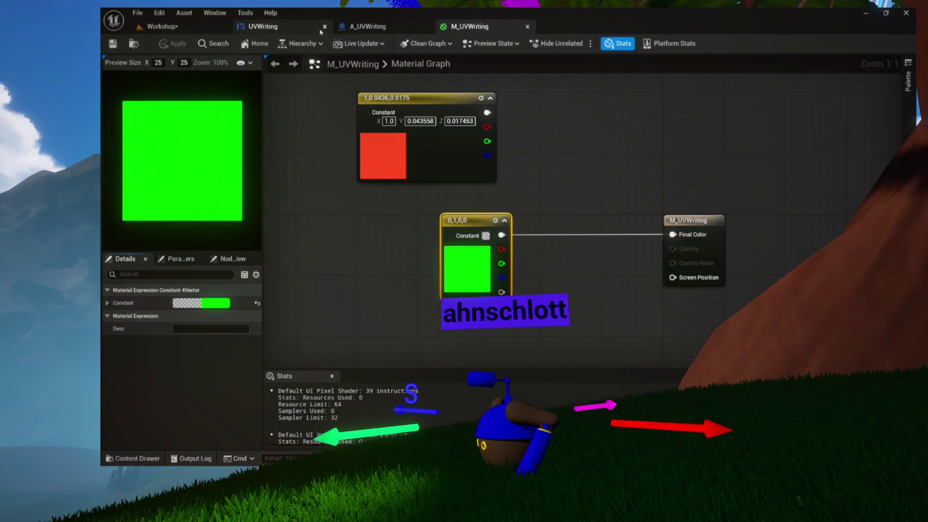
pyautogui.click(300, 30)
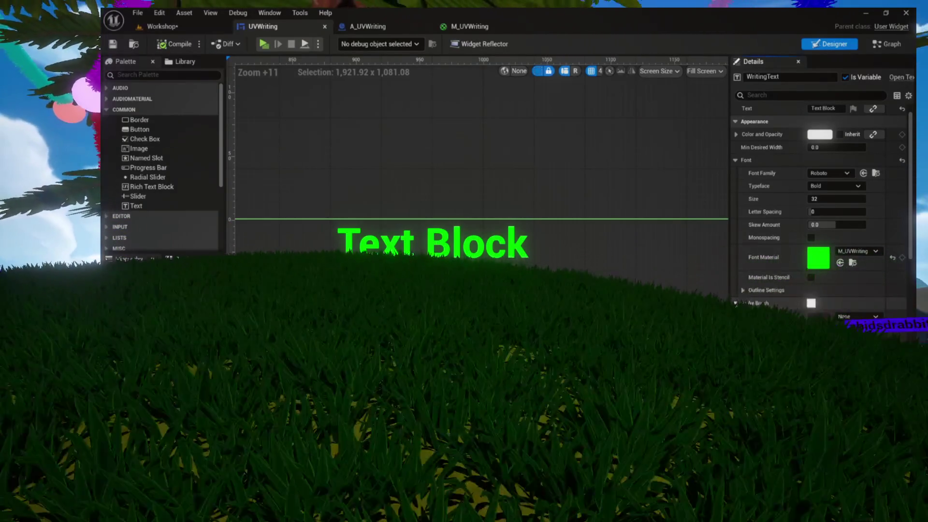
# - Drop the Text Block's Color and Opacity alpha to 0 to hide the text, then restore it to 1
pyautogui.scroll(-3, 742, 283)
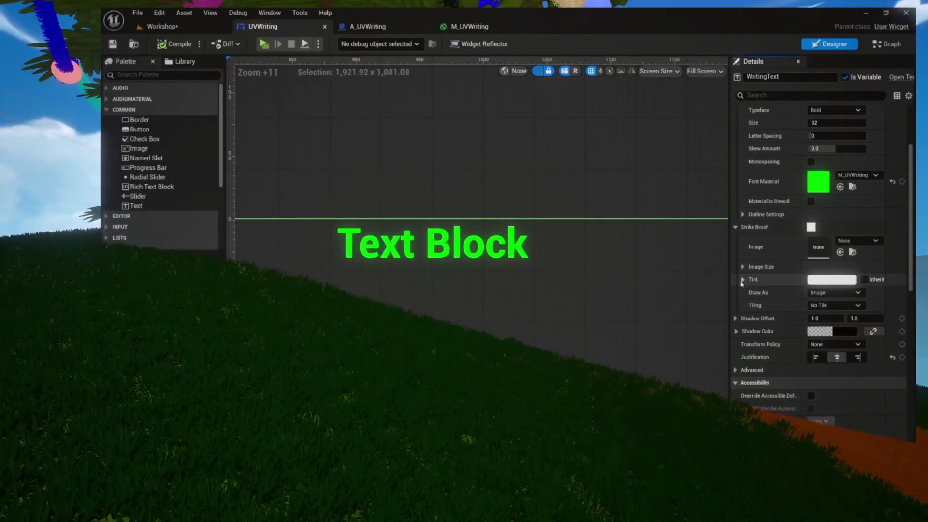
pyautogui.scroll(2, 747, 253)
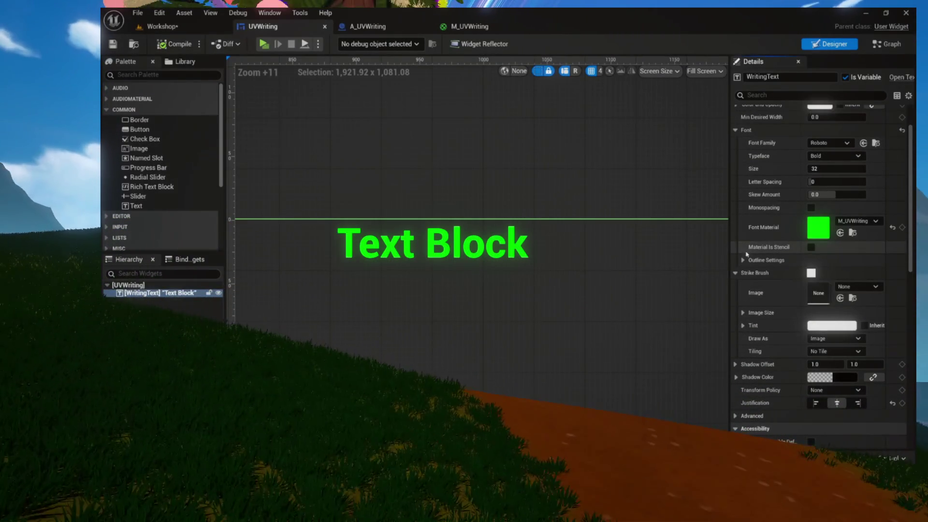
pyautogui.click(736, 274)
pyautogui.scroll(2, 737, 272)
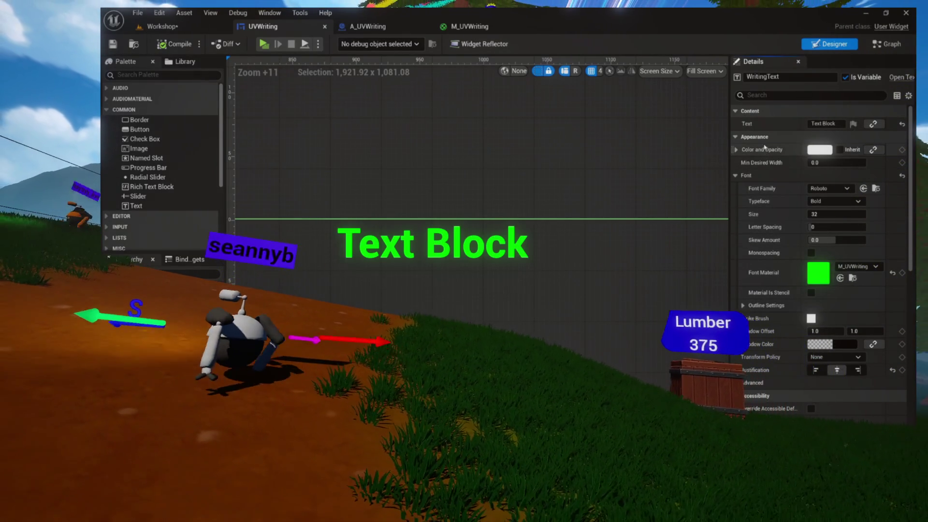
pyautogui.click(795, 150)
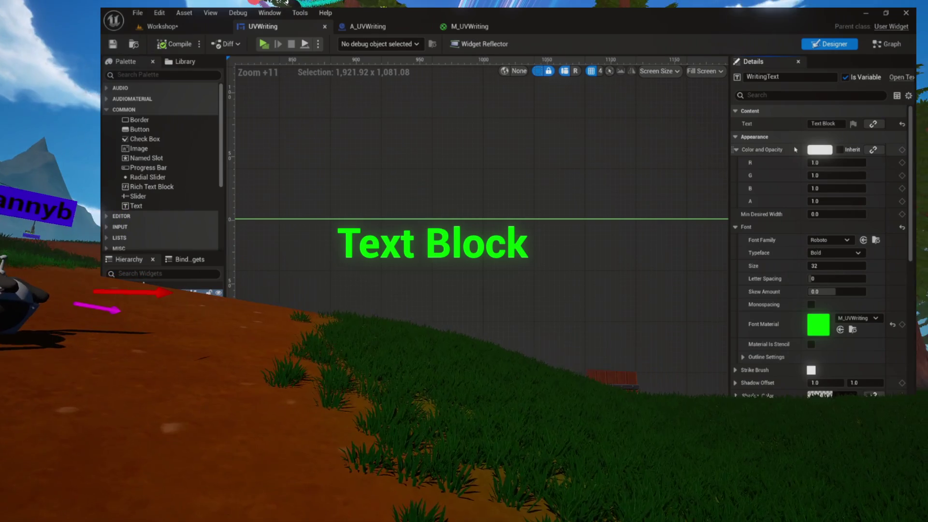
pyautogui.click(820, 150)
pyautogui.moveTo(736, 160)
pyautogui.mouseDown()
pyautogui.moveTo(613, 161)
pyautogui.moveTo(474, 118)
pyautogui.mouseUp()
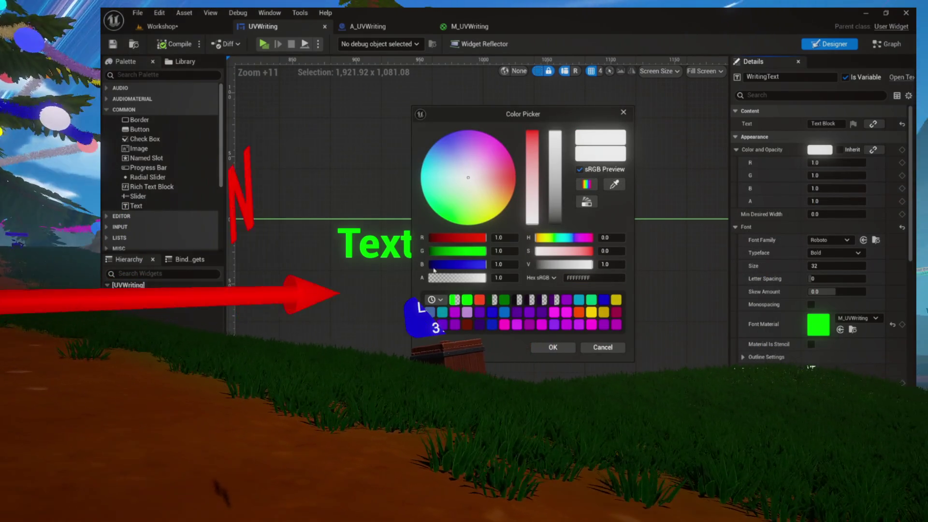
pyautogui.moveTo(474, 278)
pyautogui.mouseDown()
pyautogui.moveTo(459, 278)
pyautogui.moveTo(483, 278)
pyautogui.moveTo(427, 278)
pyautogui.mouseUp()
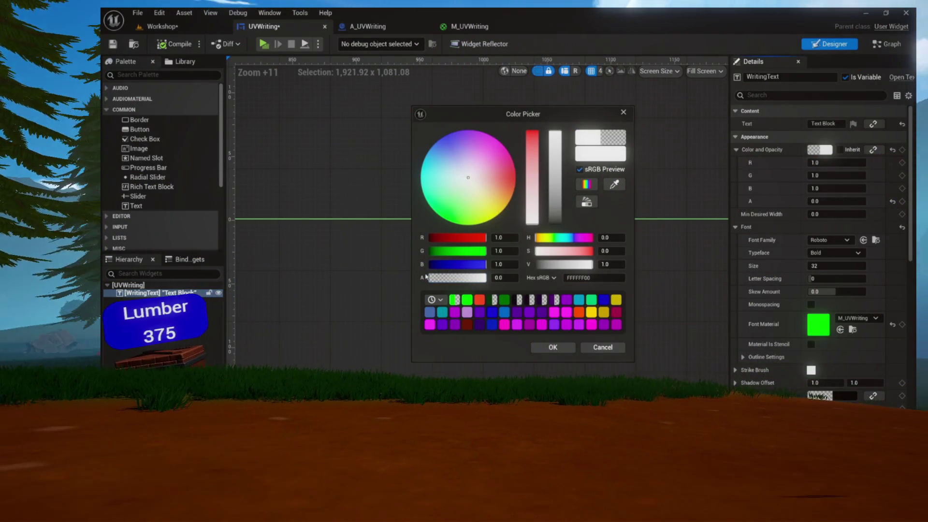
pyautogui.moveTo(485, 118); pyautogui.dragTo(592, 117)
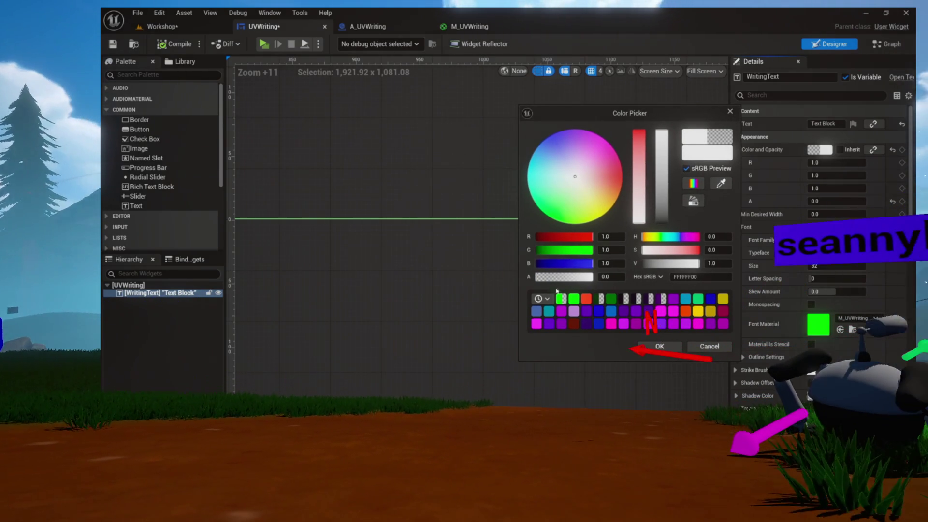
pyautogui.moveTo(559, 277); pyautogui.dragTo(597, 277)
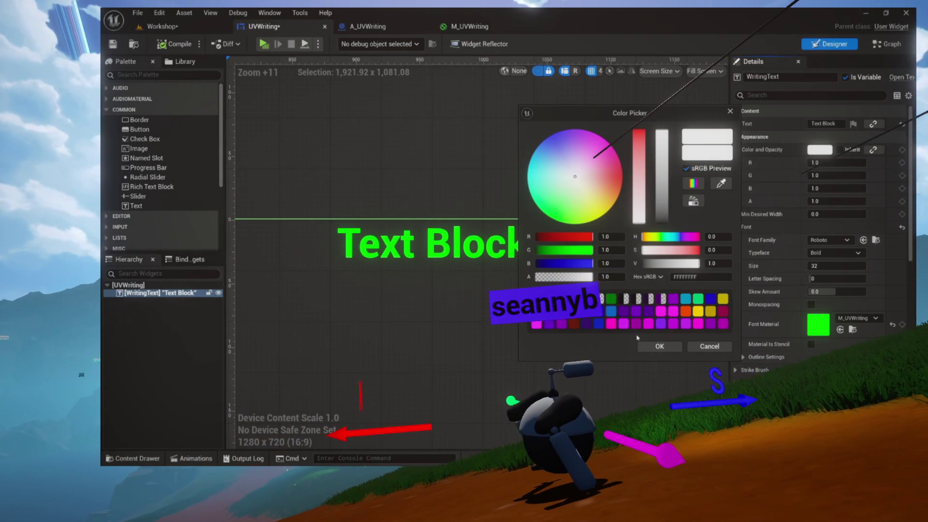
pyautogui.click(658, 346)
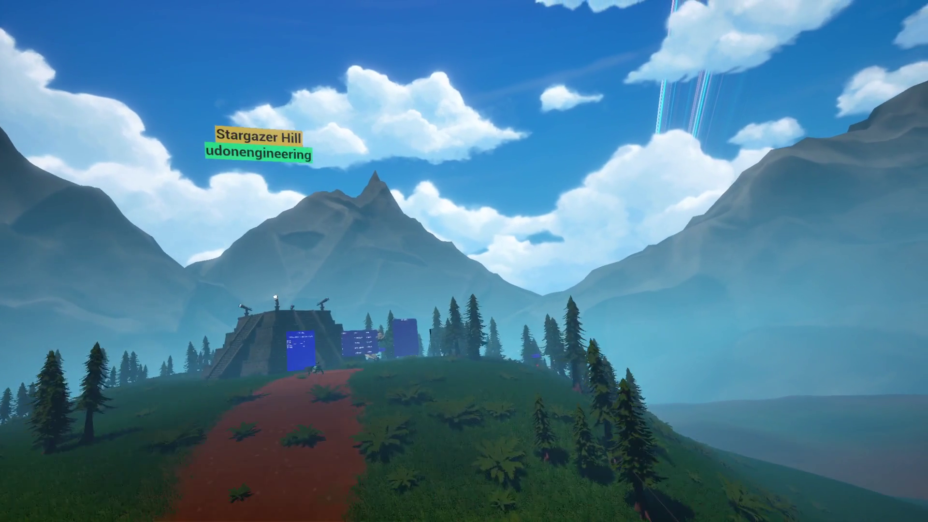
# - Walk up the dirt path past the observatory's leaderboard boards
pyautogui.press('w')
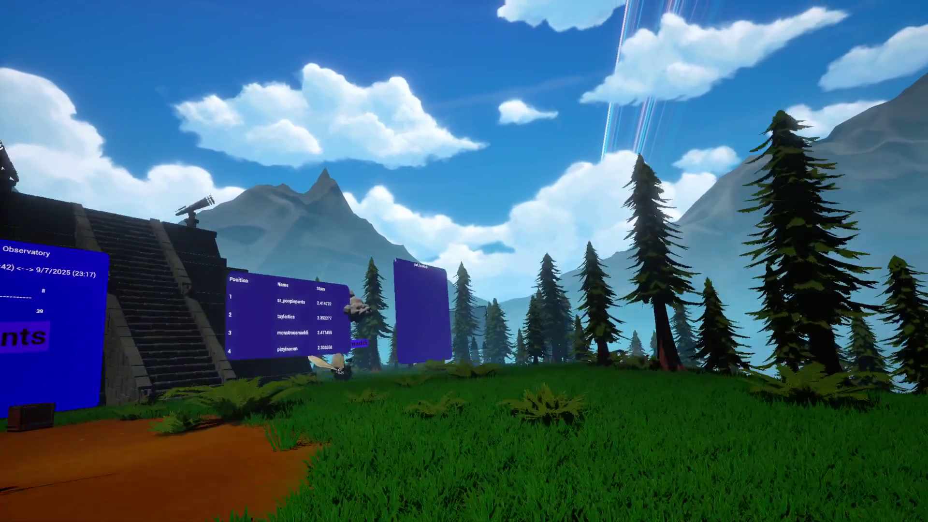
pyautogui.press('w')
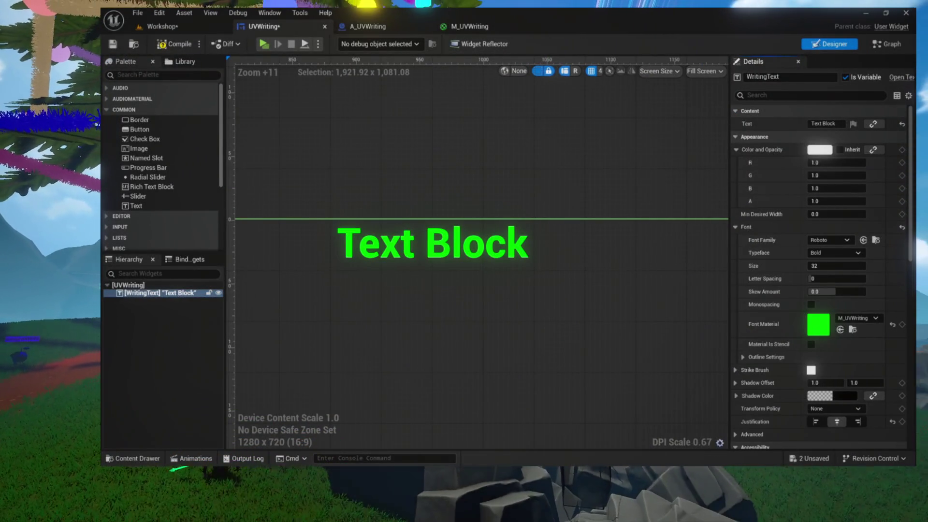
# - Play the Workshop level standalone, pick up a floor note to read its handwriting, then exit
pyautogui.click(160, 28)
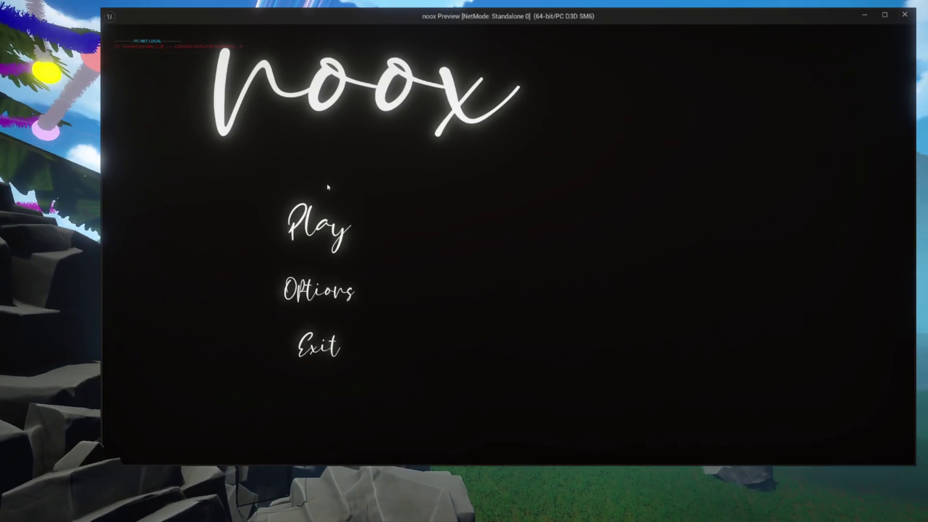
pyautogui.click(322, 223)
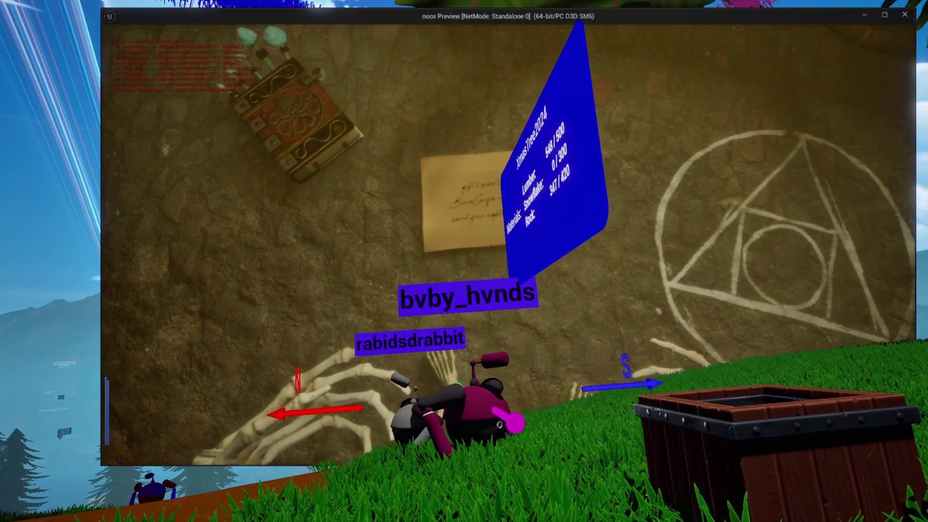
pyautogui.press('Escape')
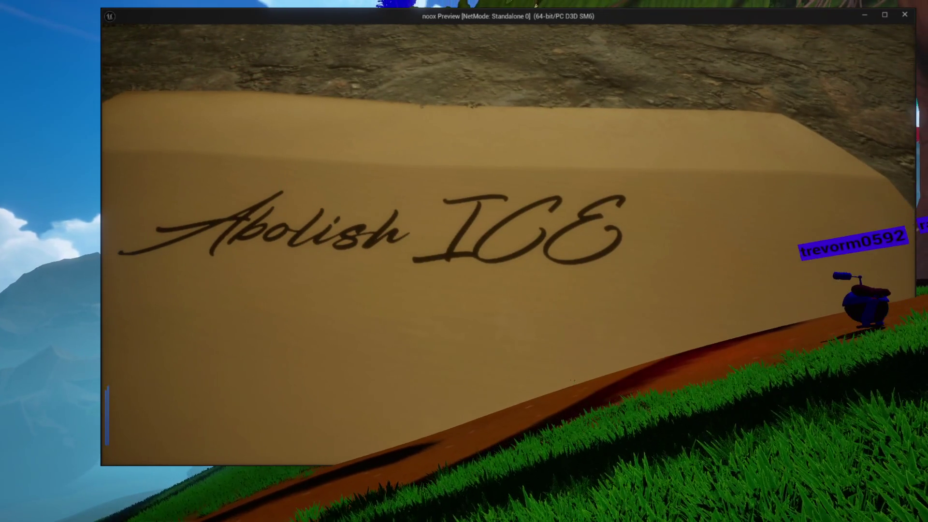
pyautogui.press('e')
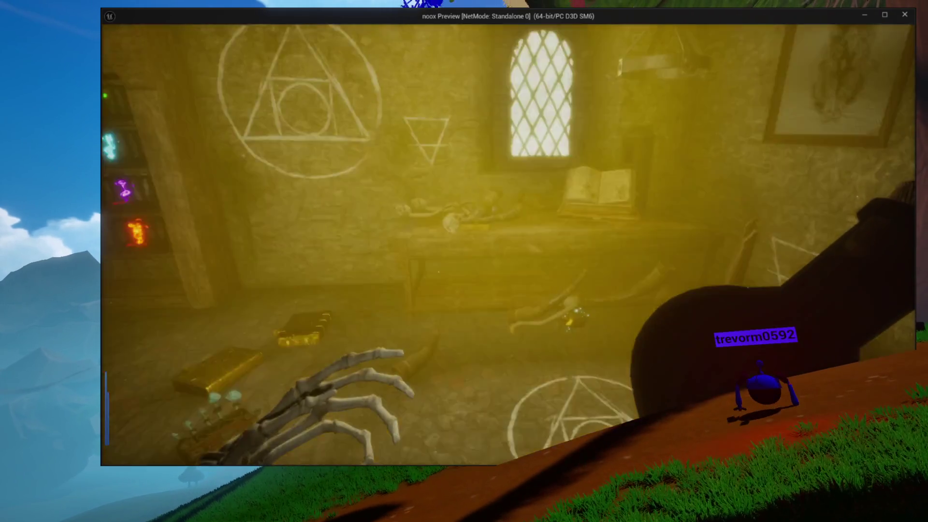
pyautogui.press('e')
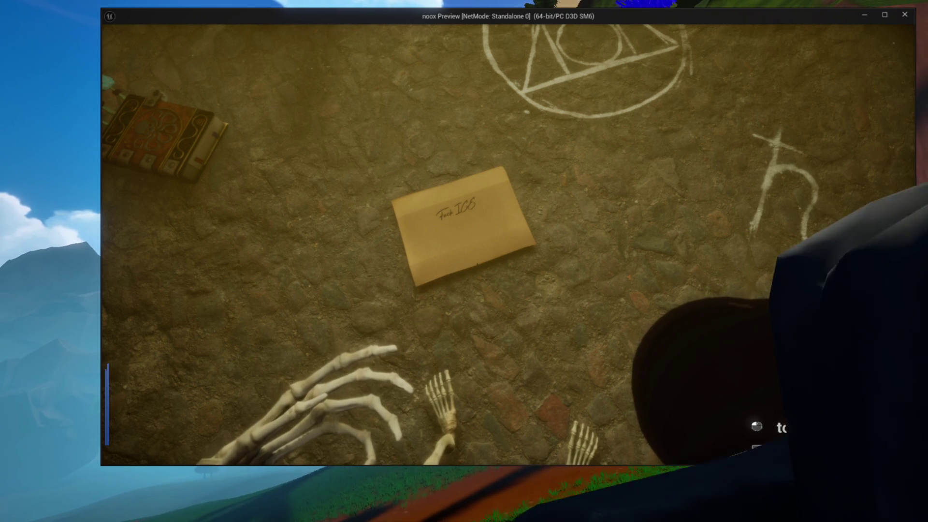
pyautogui.press('e')
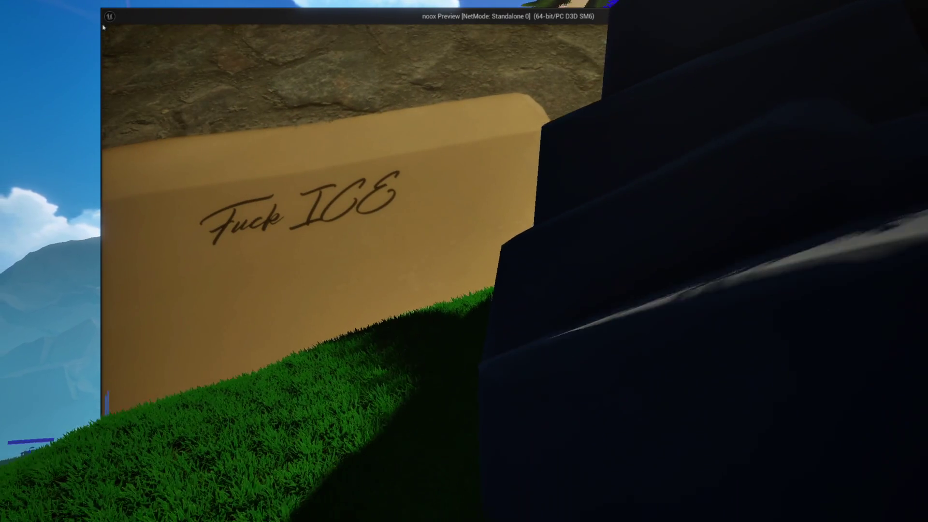
pyautogui.press('Escape')
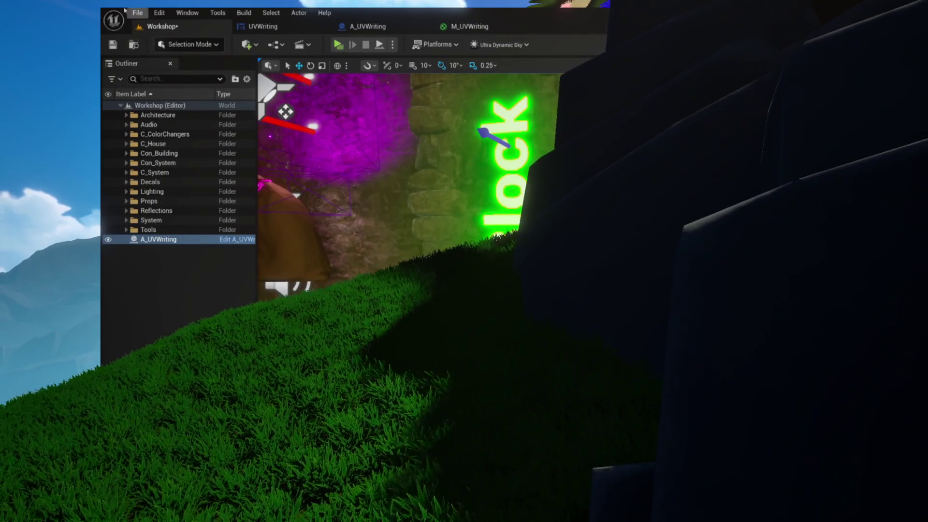
# - Save all, then close the M_UVWriting material editor and A_UVWriting Blueprint tabs
pyautogui.click(112, 45)
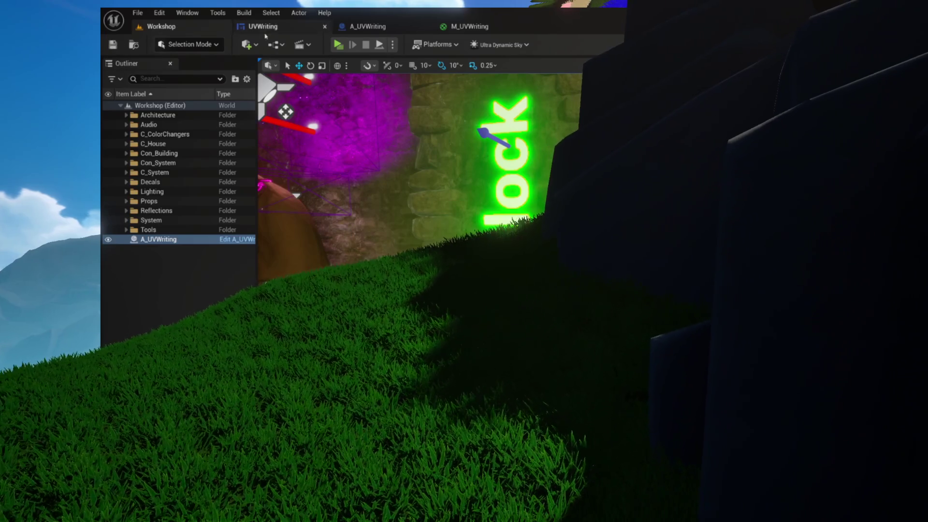
pyautogui.click(471, 26)
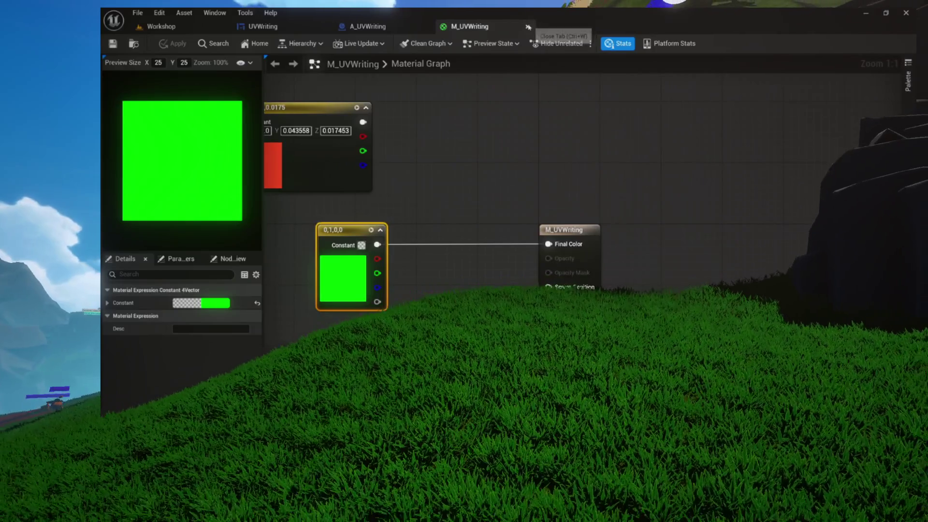
pyautogui.click(416, 27)
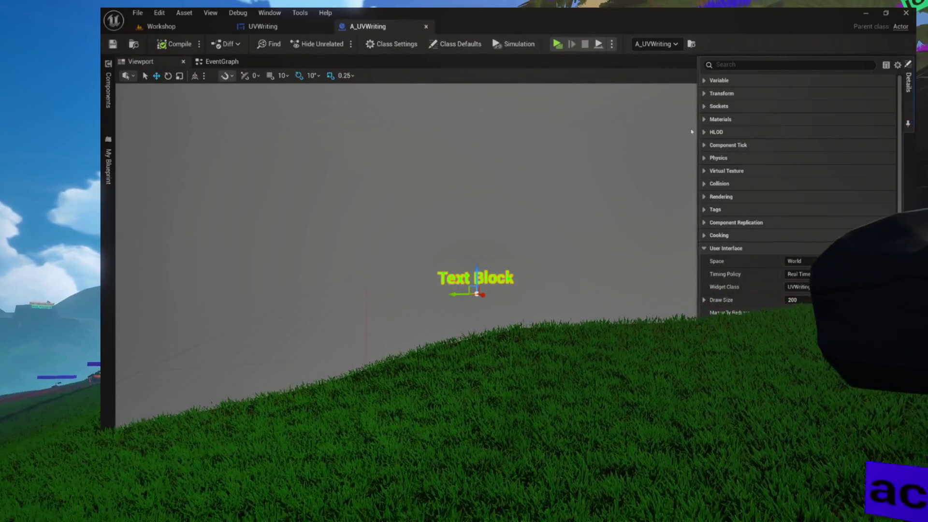
pyautogui.click(273, 27)
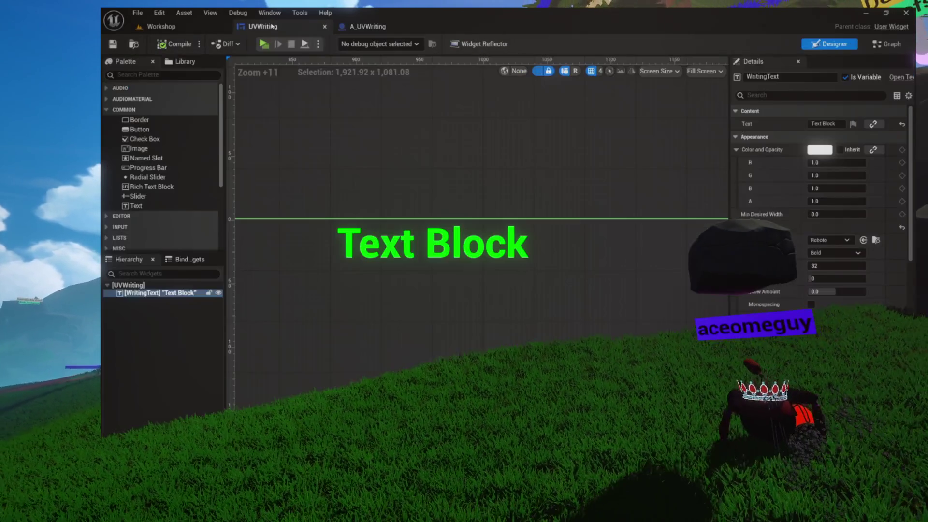
pyautogui.click(373, 26)
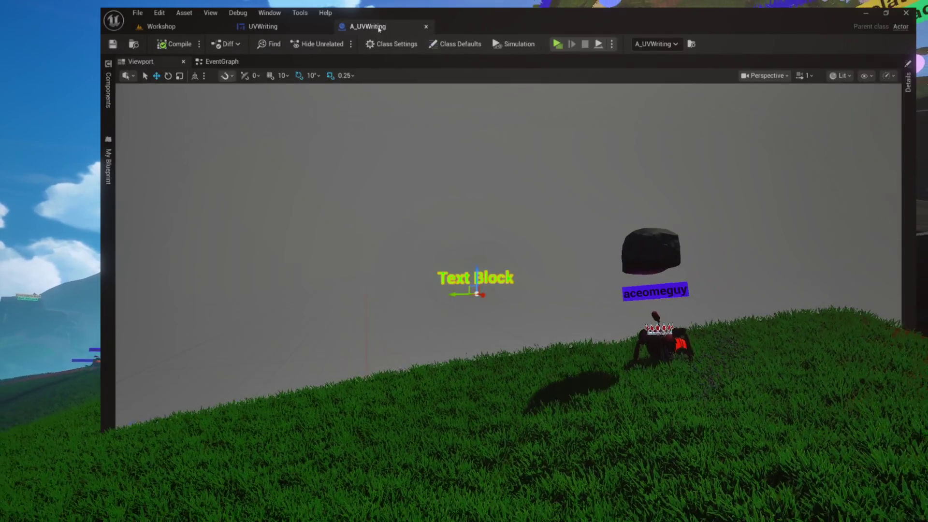
pyautogui.click(426, 27)
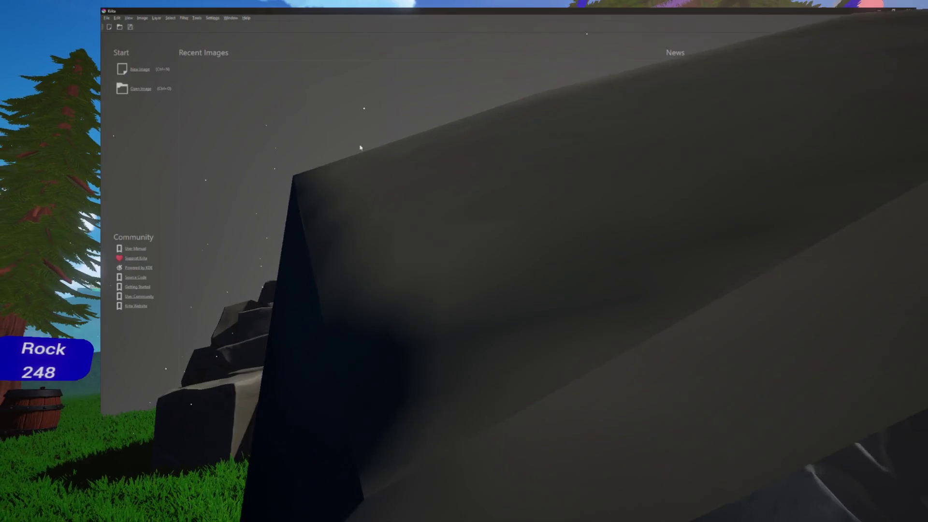
# - Create a new blank Krita image, zoom out, and pick the Text tool
pyautogui.click(137, 70)
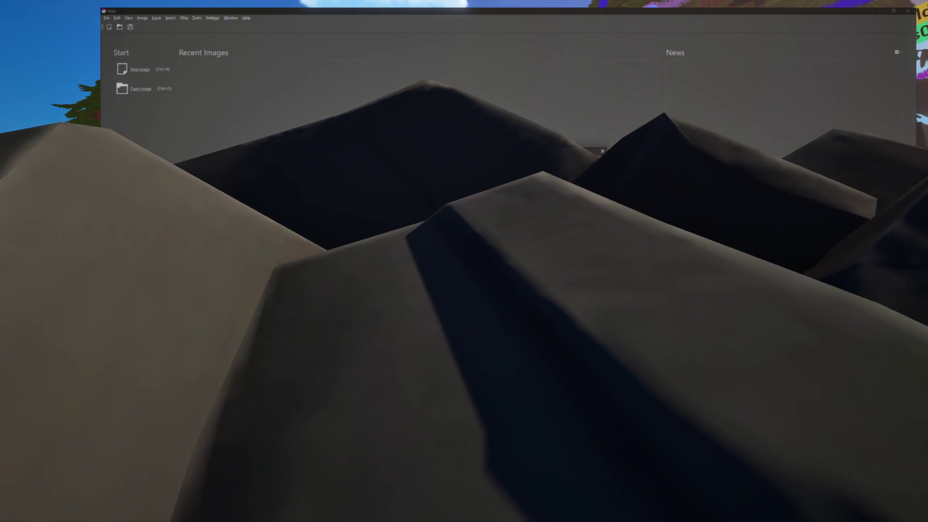
pyautogui.press('Return')
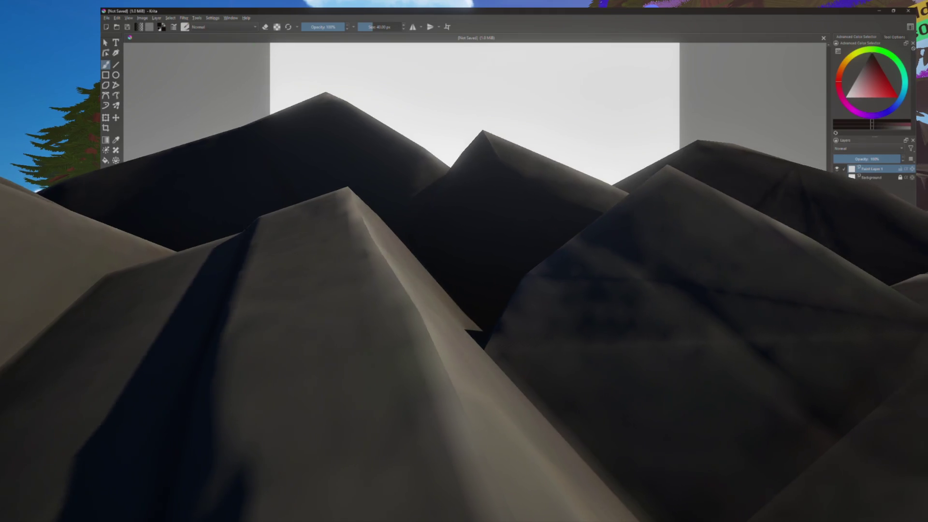
pyautogui.press('-')
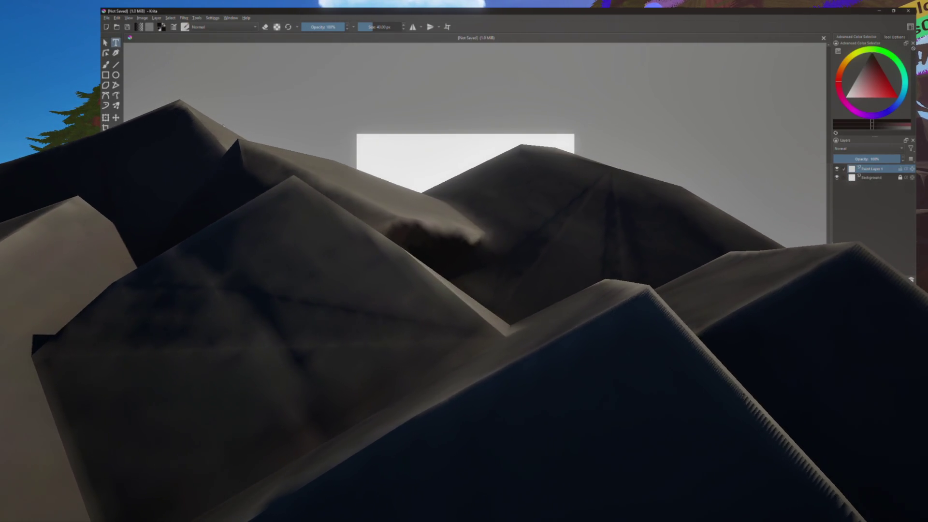
pyautogui.press('t')
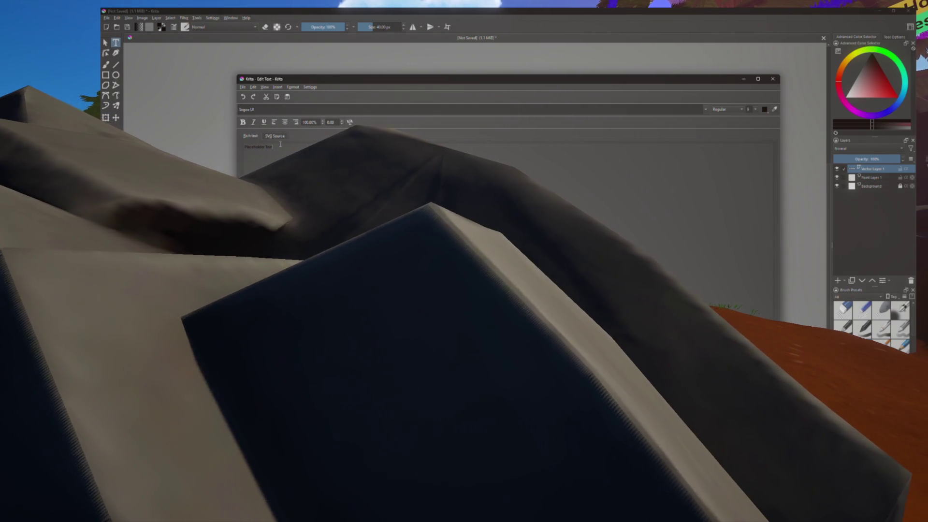
# - Replace the placeholder with 'Abolish ICE' on two centred lines and apply it
pyautogui.tripleClick(264, 147)
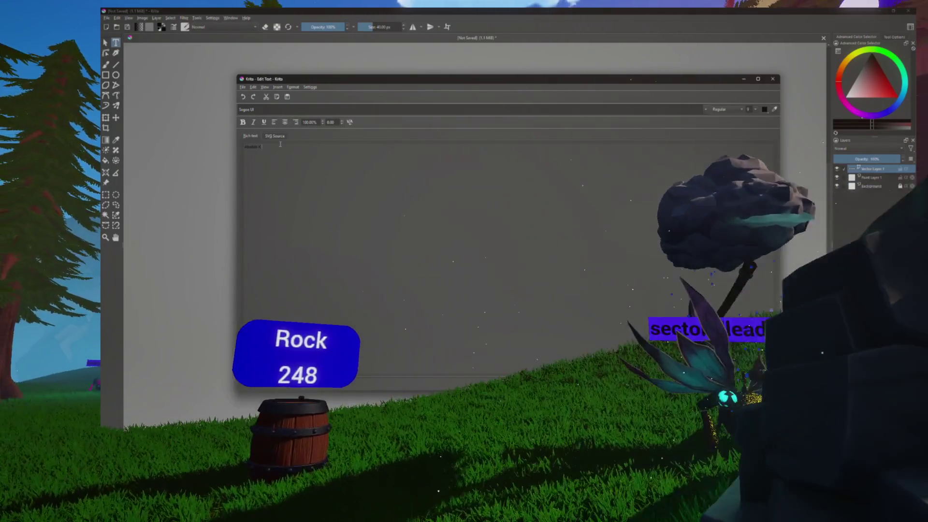
pyautogui.write('IC')
pyautogui.press('Return')
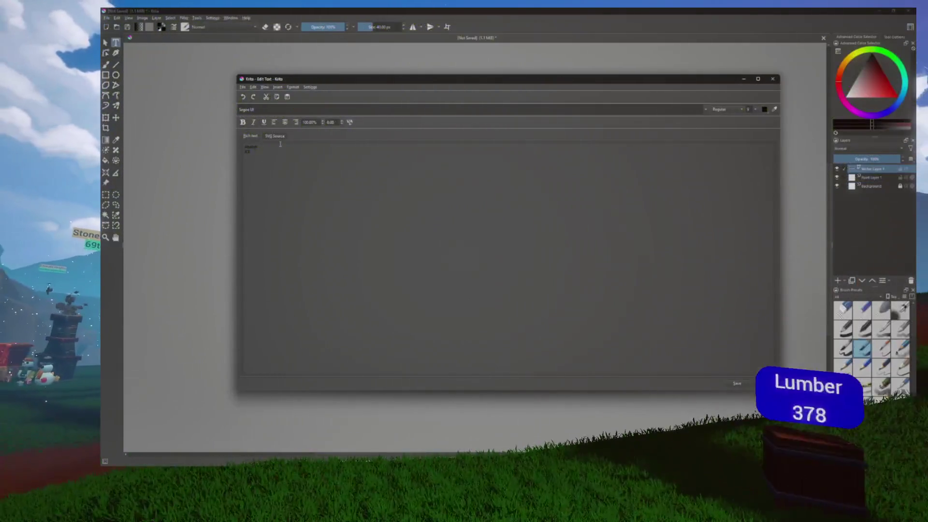
pyautogui.hotkey('ctrl', 'a')
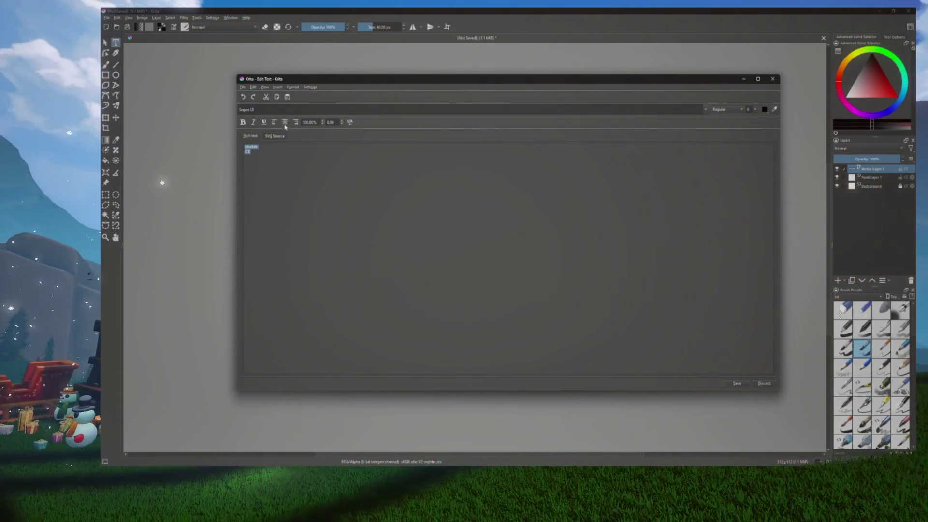
pyautogui.click(285, 122)
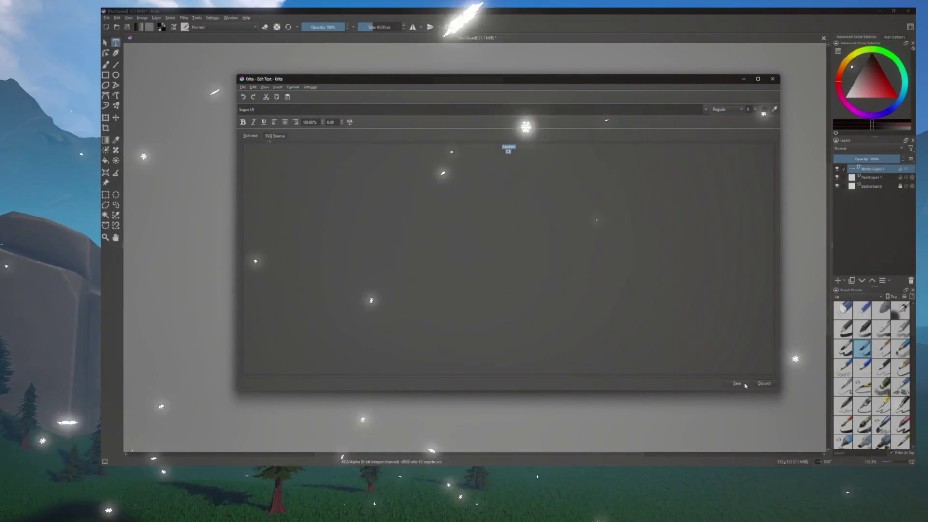
pyautogui.click(737, 383)
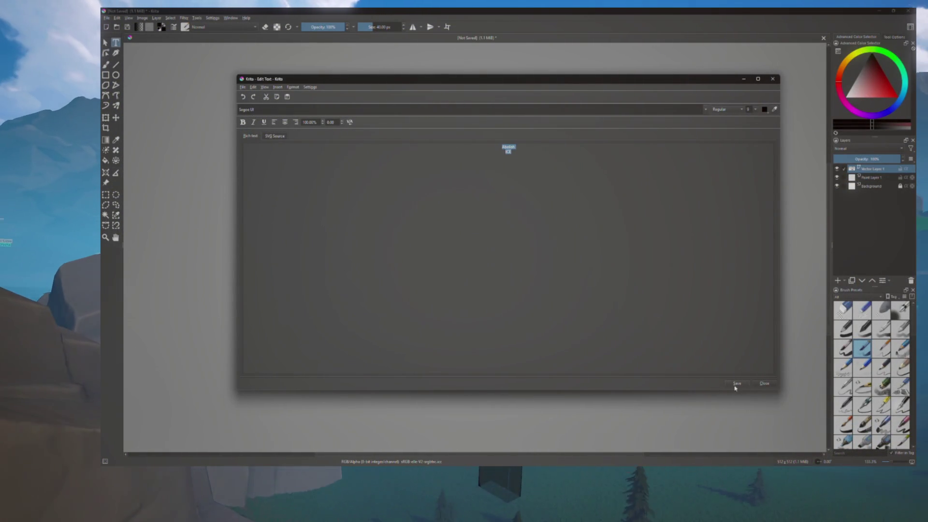
# - Try font size 72, settle on 36, and apply the text
pyautogui.moveTo(707, 80)
pyautogui.mouseDown()
pyautogui.moveTo(574, 170)
pyautogui.moveTo(581, 260)
pyautogui.moveTo(637, 270)
pyautogui.moveTo(631, 294)
pyautogui.moveTo(671, 135)
pyautogui.mouseUp()
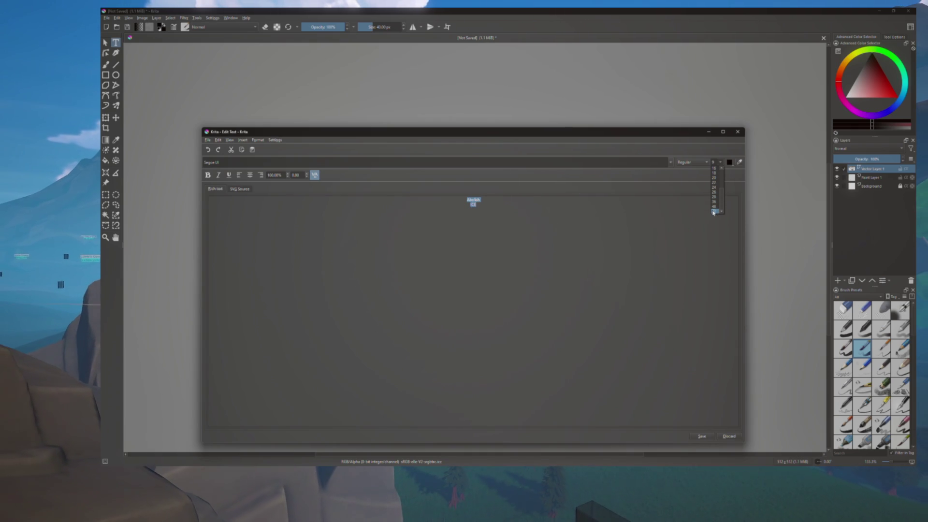
pyautogui.click(714, 212)
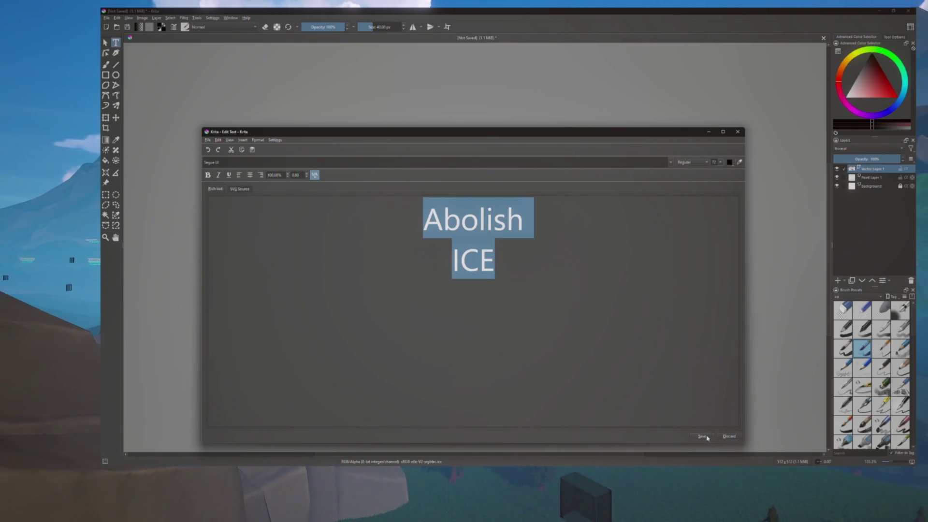
pyautogui.moveTo(639, 129)
pyautogui.mouseDown()
pyautogui.moveTo(639, 354)
pyautogui.moveTo(636, 121)
pyautogui.mouseUp()
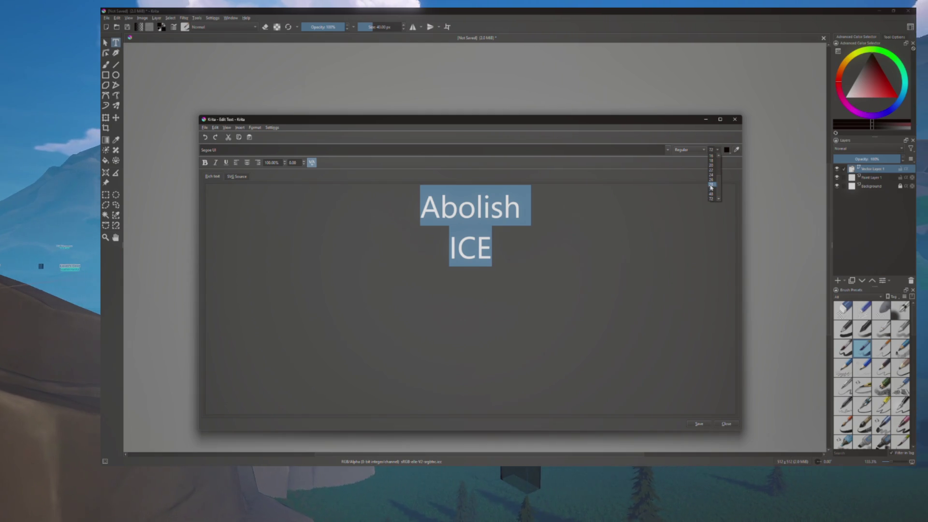
pyautogui.click(711, 188)
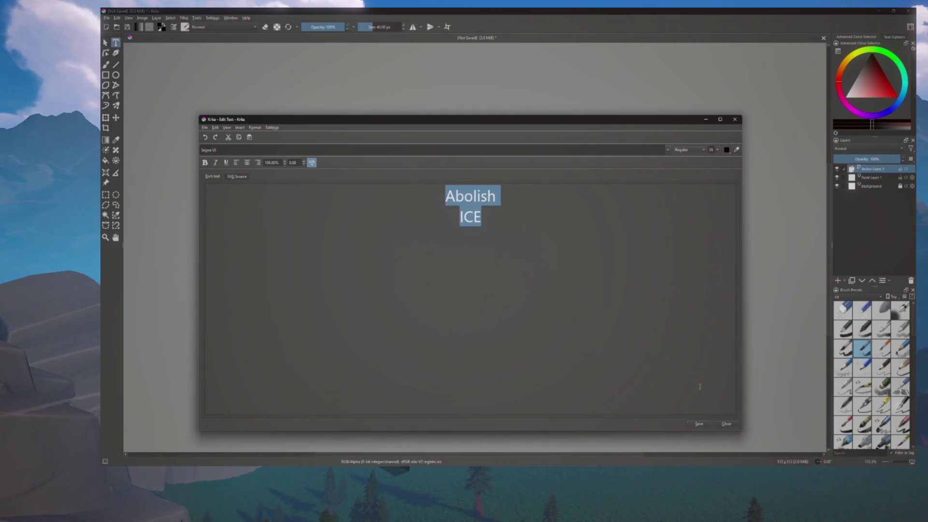
pyautogui.moveTo(673, 122)
pyautogui.mouseDown()
pyautogui.moveTo(663, 361)
pyautogui.moveTo(700, 352)
pyautogui.mouseUp()
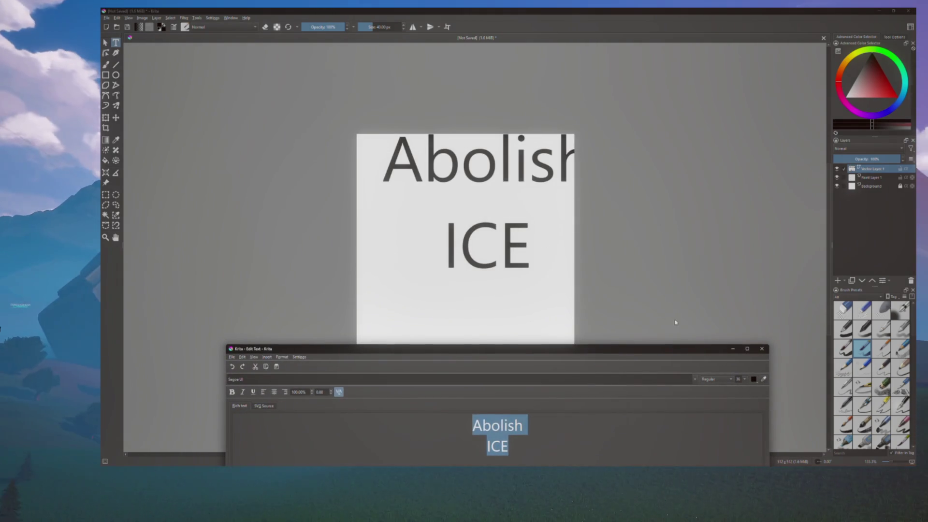
pyautogui.moveTo(706, 349); pyautogui.dragTo(707, 139)
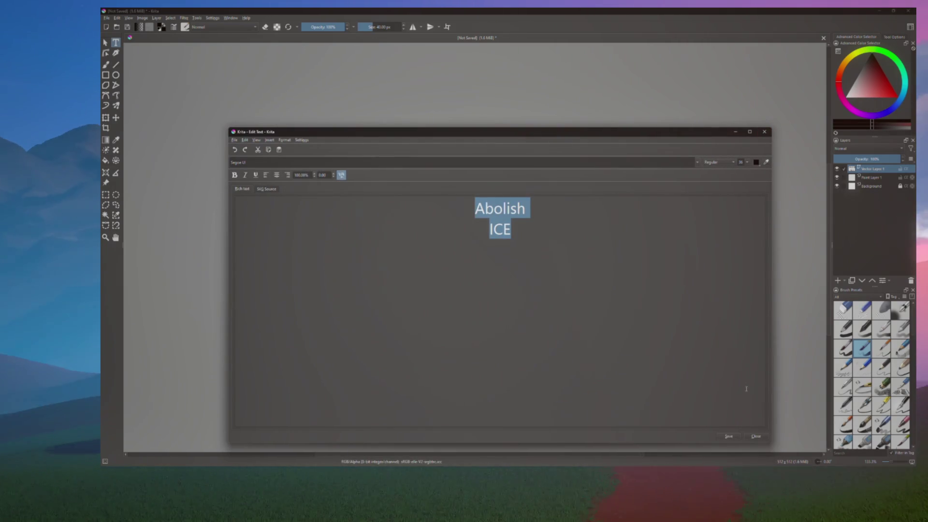
pyautogui.click(738, 436)
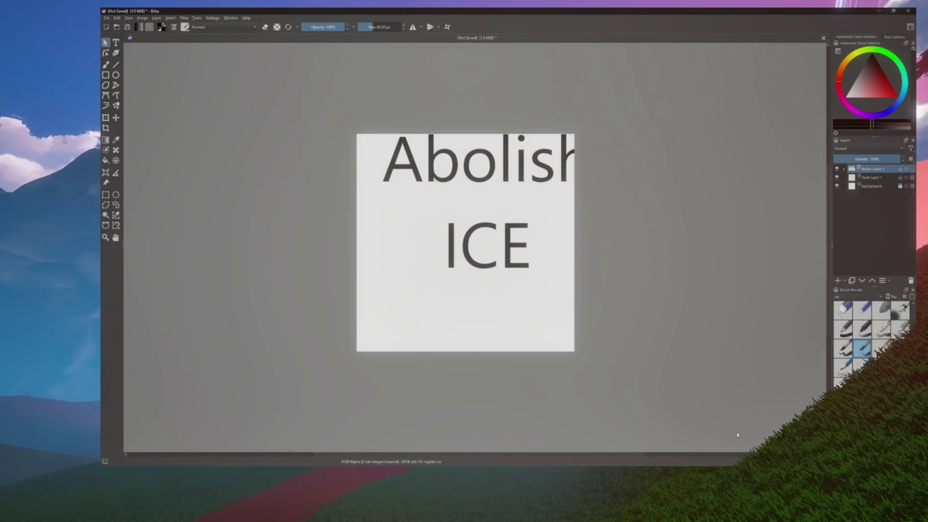
# - Centre the Abolish ICE text on the page and switch its font to Ink Free
pyautogui.moveTo(562, 234); pyautogui.dragTo(540, 269)
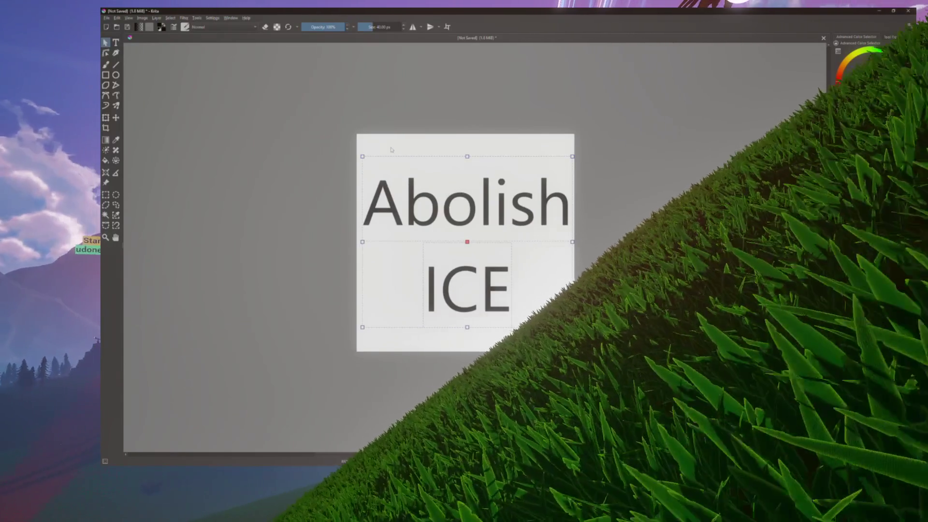
pyautogui.doubleClick(396, 170)
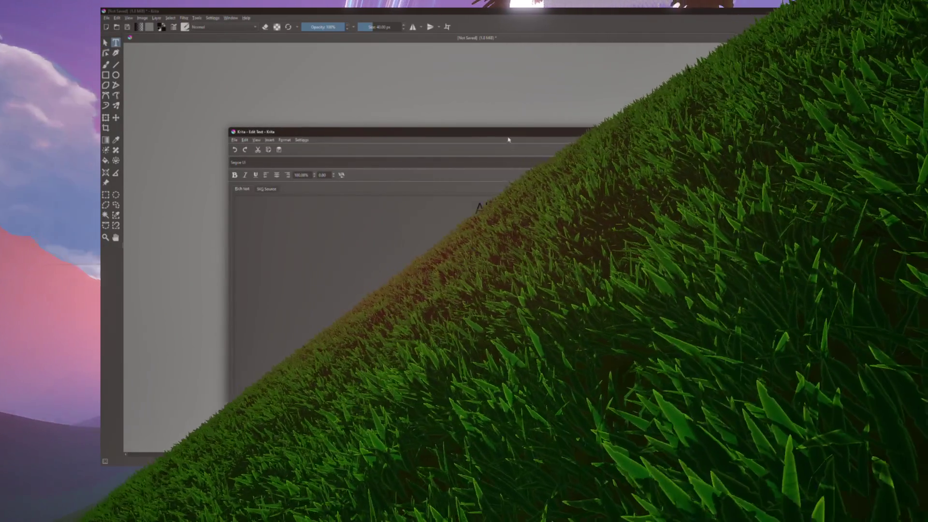
pyautogui.moveTo(493, 132); pyautogui.dragTo(509, 86)
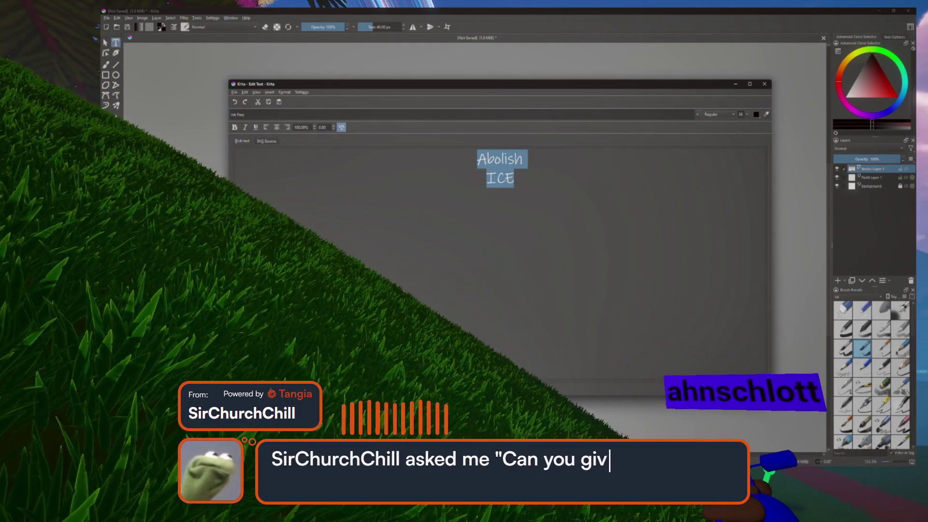
pyautogui.moveTo(698, 84); pyautogui.dragTo(690, 255)
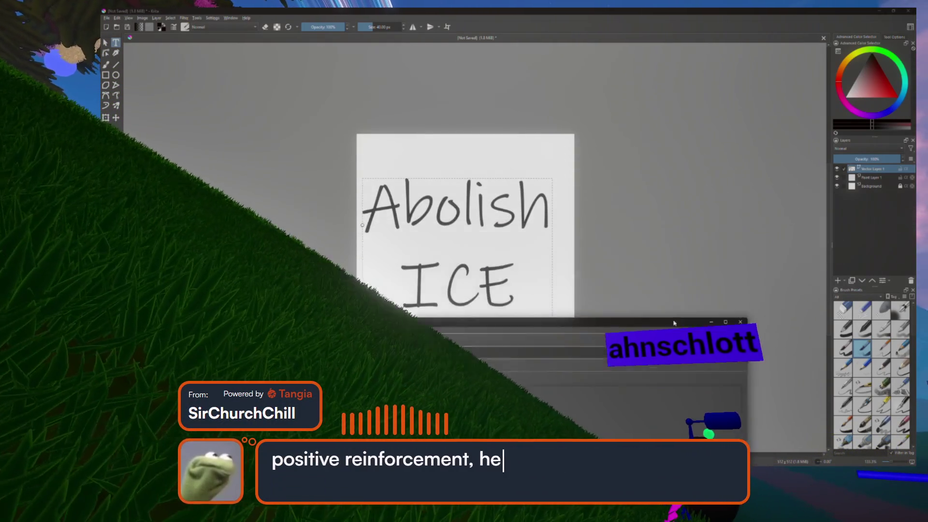
pyautogui.moveTo(669, 377); pyautogui.dragTo(679, 76)
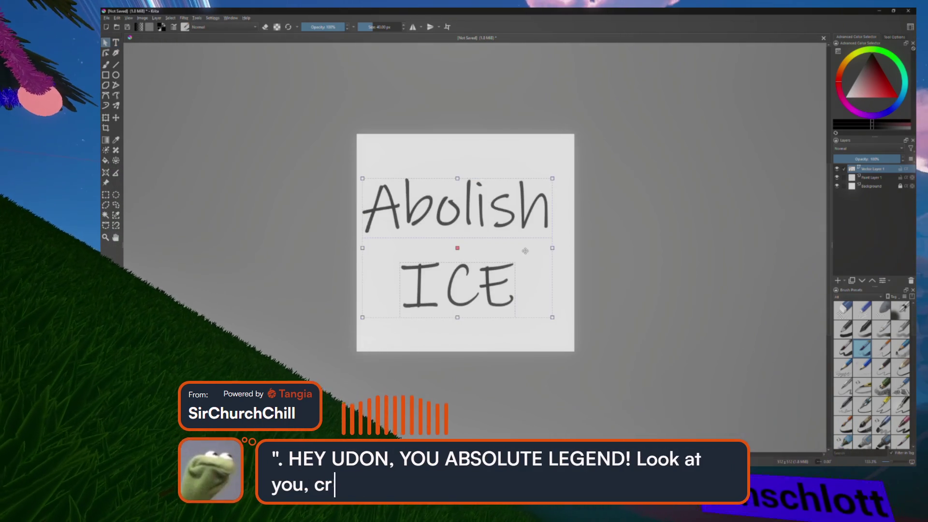
pyautogui.moveTo(524, 253); pyautogui.dragTo(529, 247)
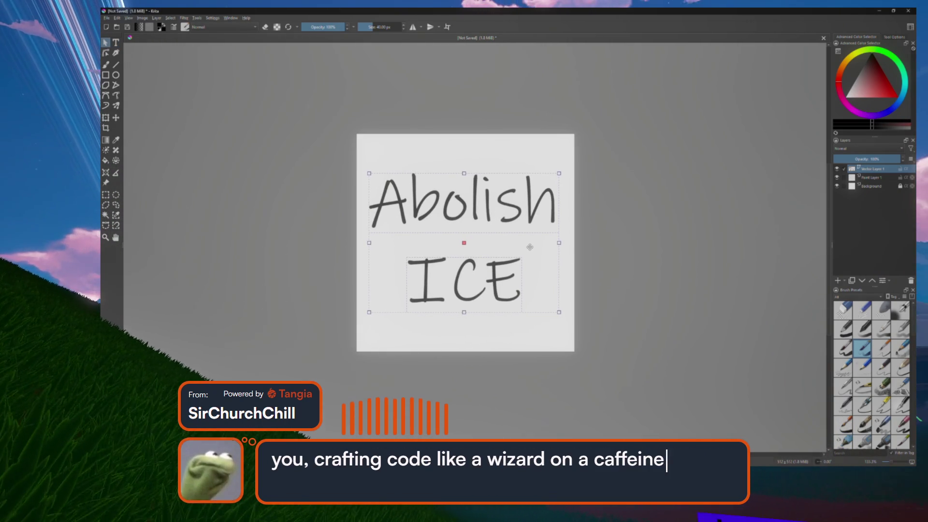
pyautogui.click(869, 178)
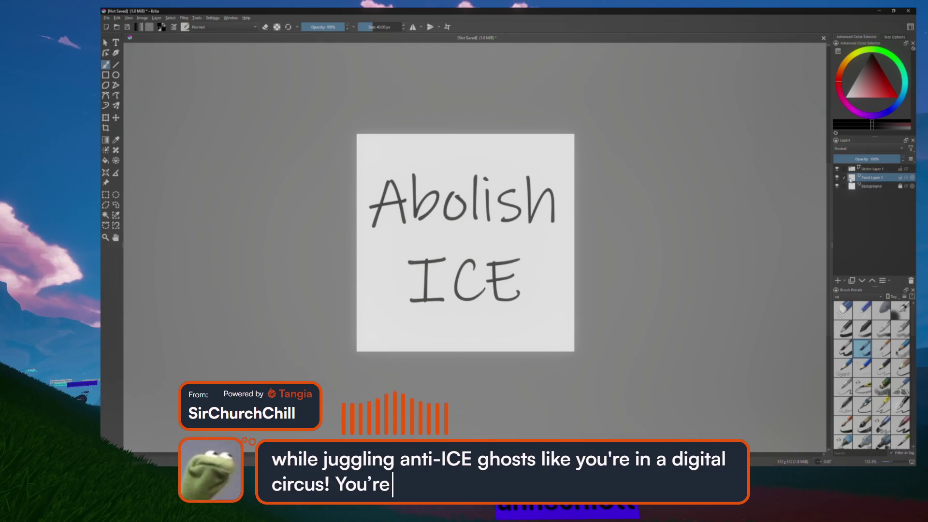
# - Rename the Background layer to BG and hide it, leaving the text on transparency
pyautogui.rightClick(869, 177)
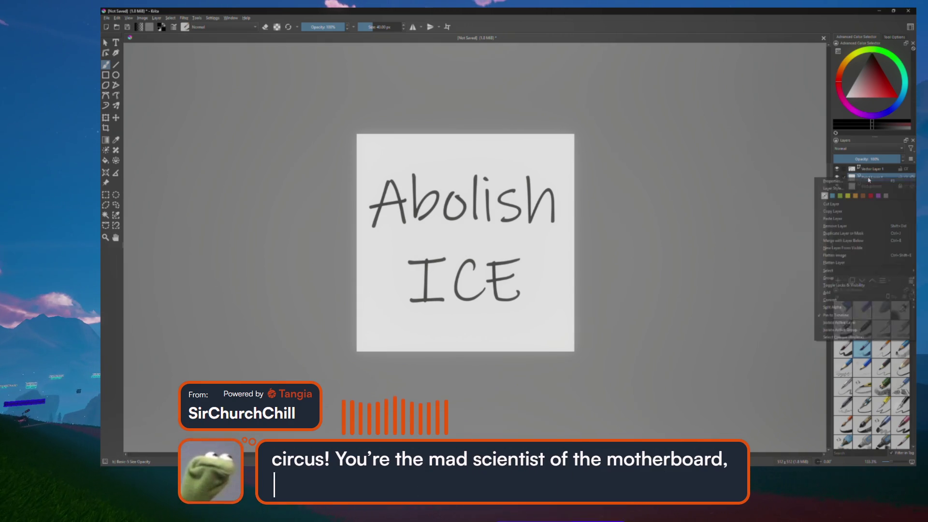
pyautogui.moveTo(849, 270)
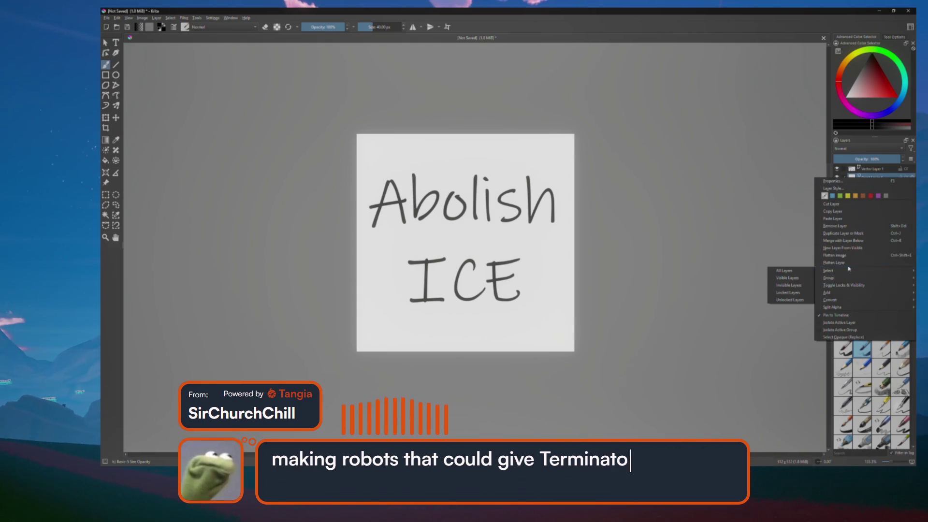
pyautogui.moveTo(842, 285)
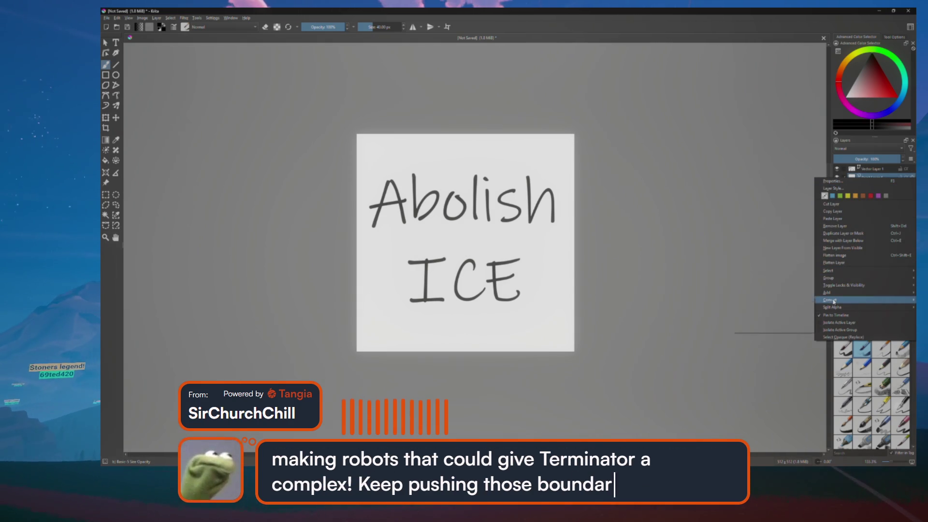
pyautogui.press('Escape')
pyautogui.press('Escape')
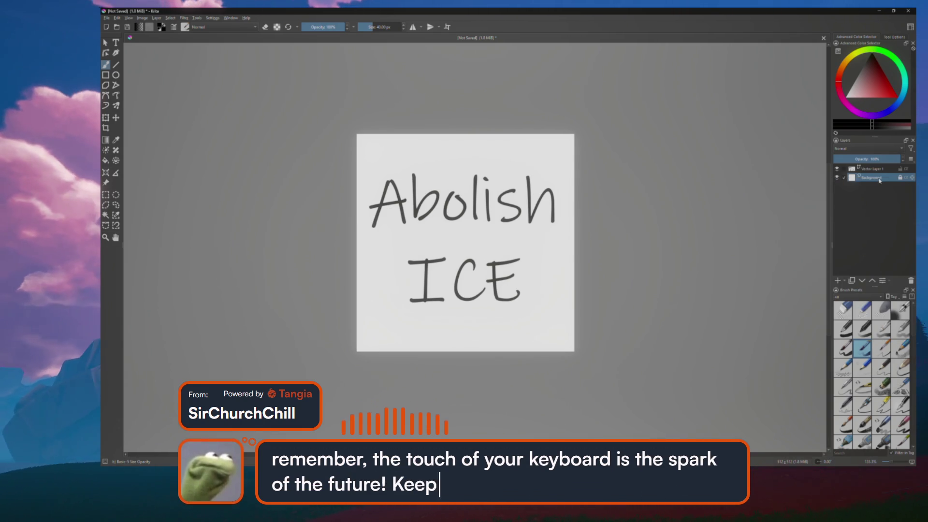
pyautogui.doubleClick(880, 178)
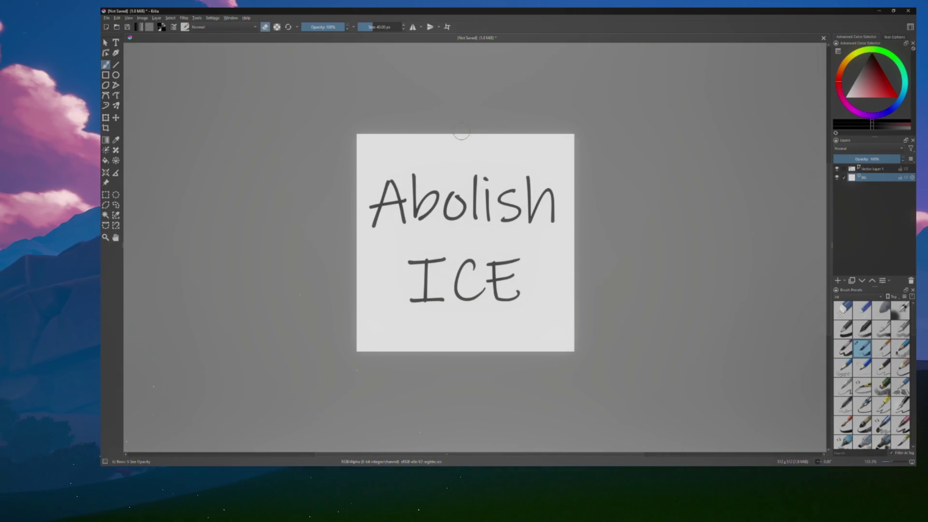
pyautogui.click(837, 178)
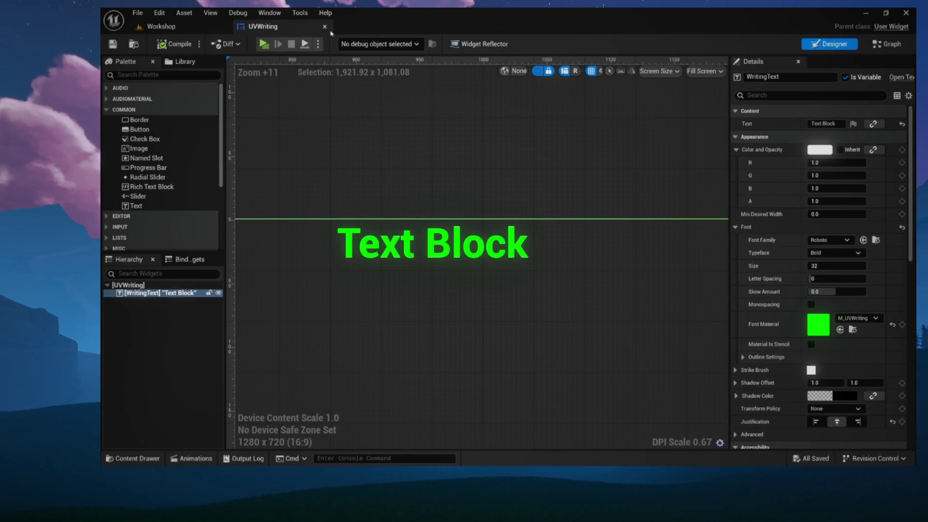
pyautogui.click(326, 27)
# - Bring up the Content Drawer with Ctrl+Space to reach the FootstepInstance blueprint
pyautogui.hotkey('ctrl', 'space')
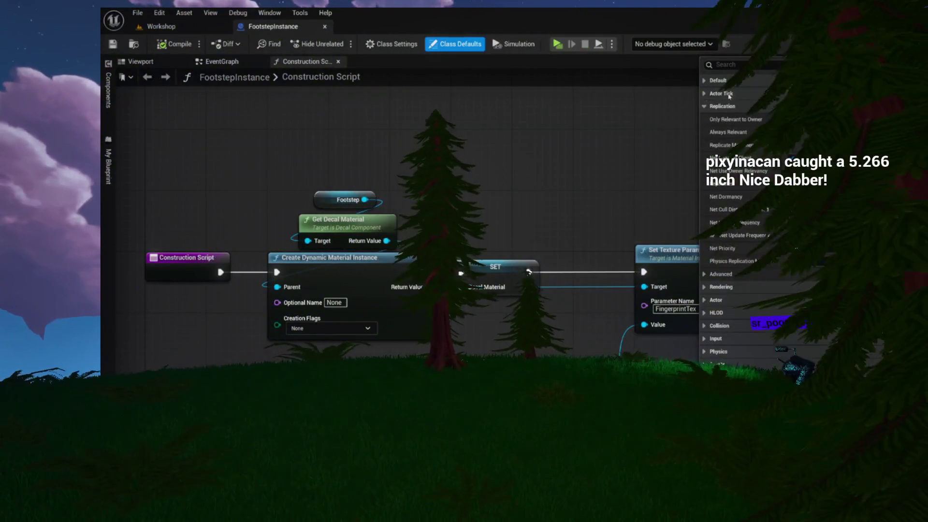
pyautogui.click(145, 61)
pyautogui.click(109, 90)
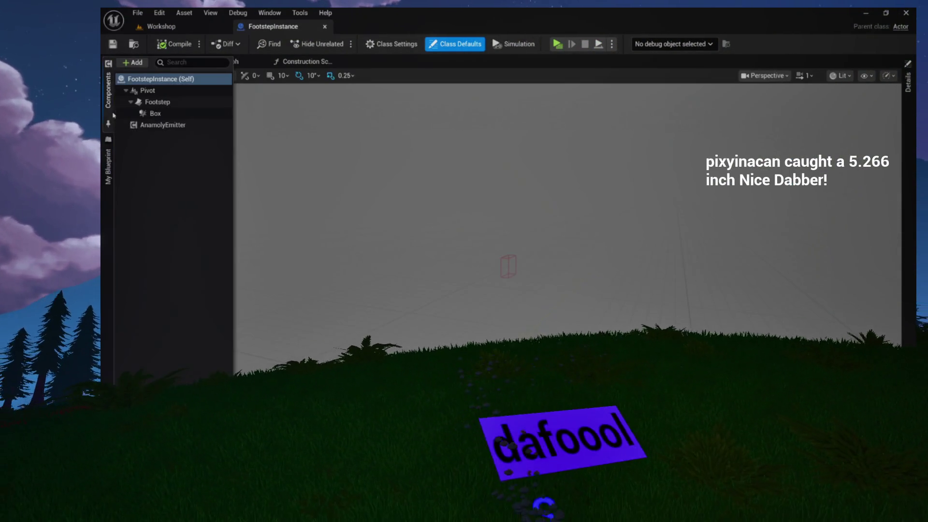
pyautogui.click(158, 102)
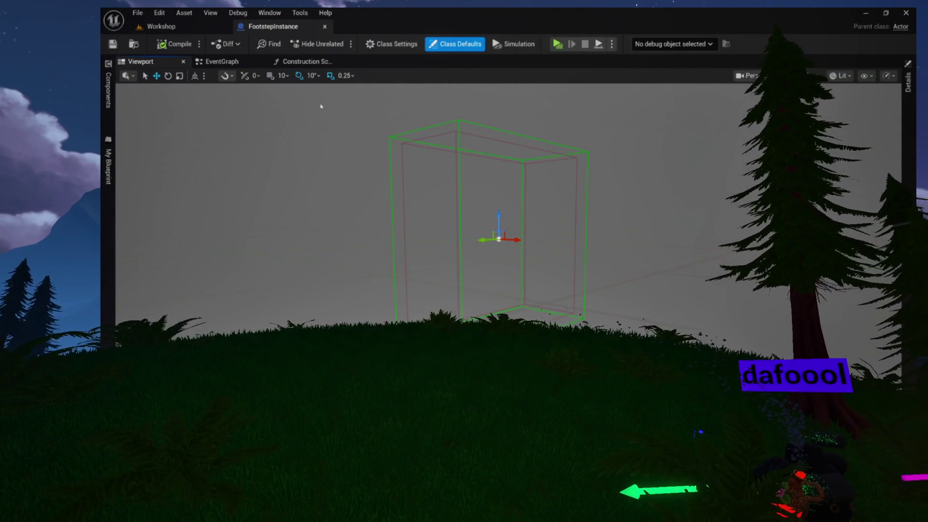
pyautogui.click(134, 44)
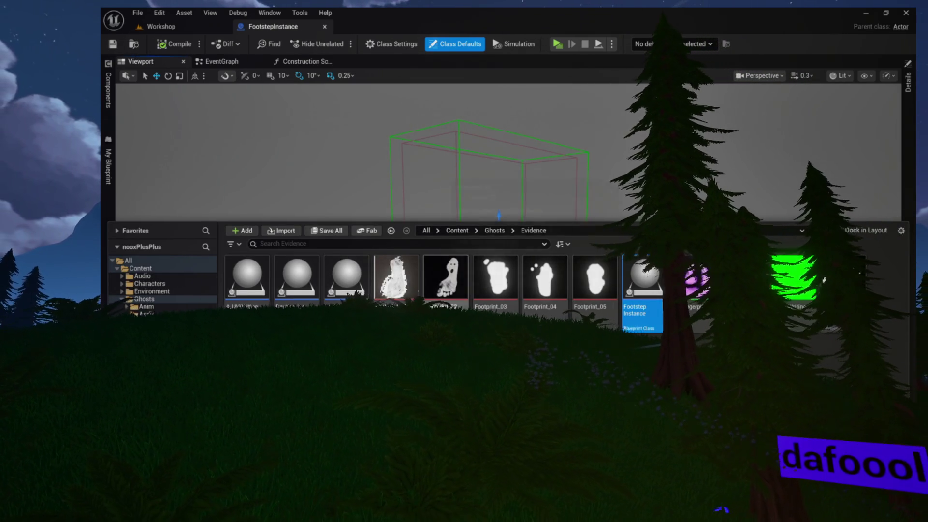
pyautogui.click(347, 273)
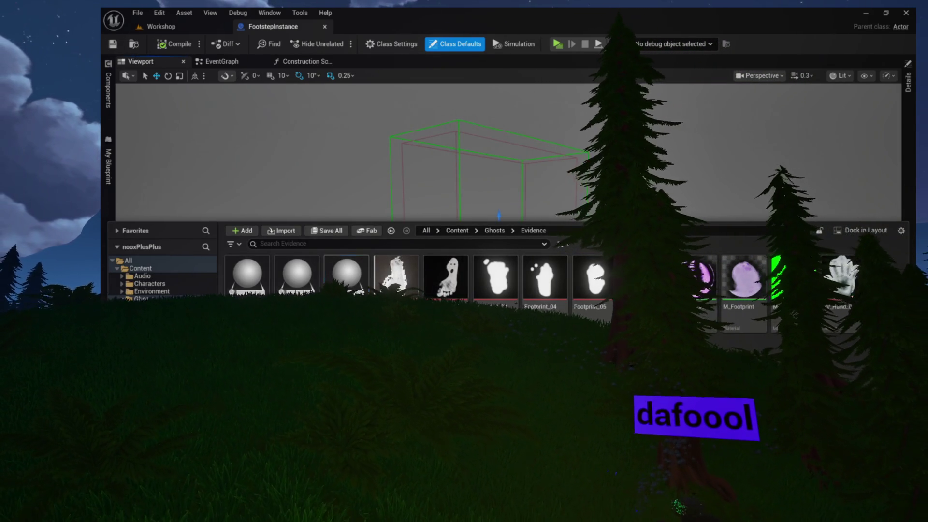
pyautogui.click(650, 278)
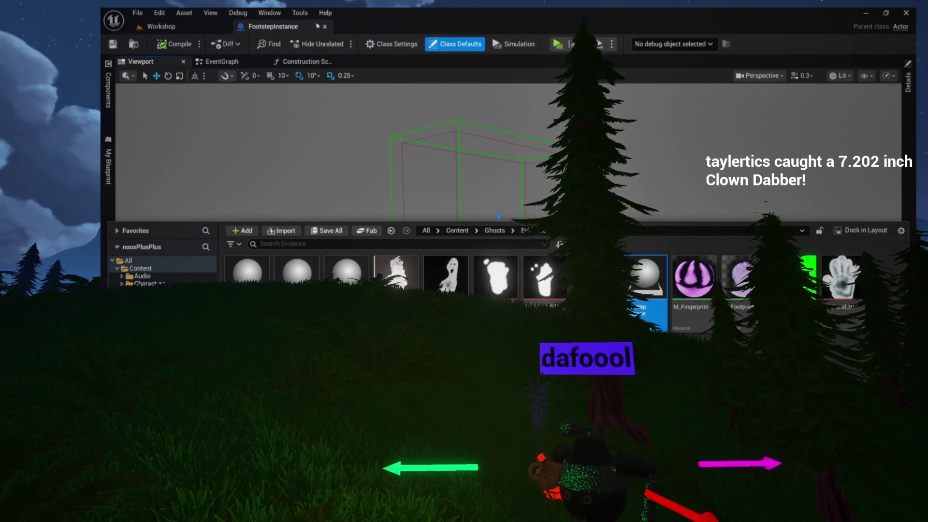
pyautogui.click(310, 37)
pyautogui.click(108, 90)
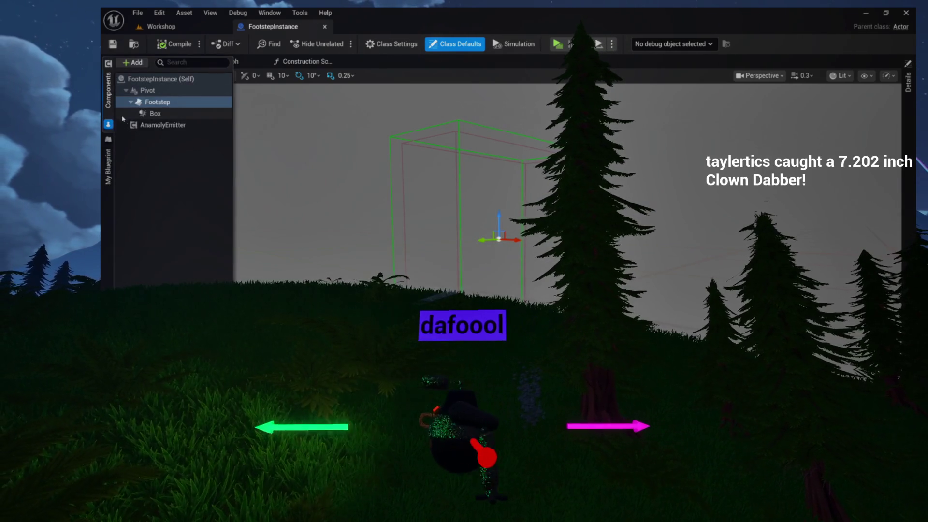
pyautogui.click(141, 116)
pyautogui.click(159, 125)
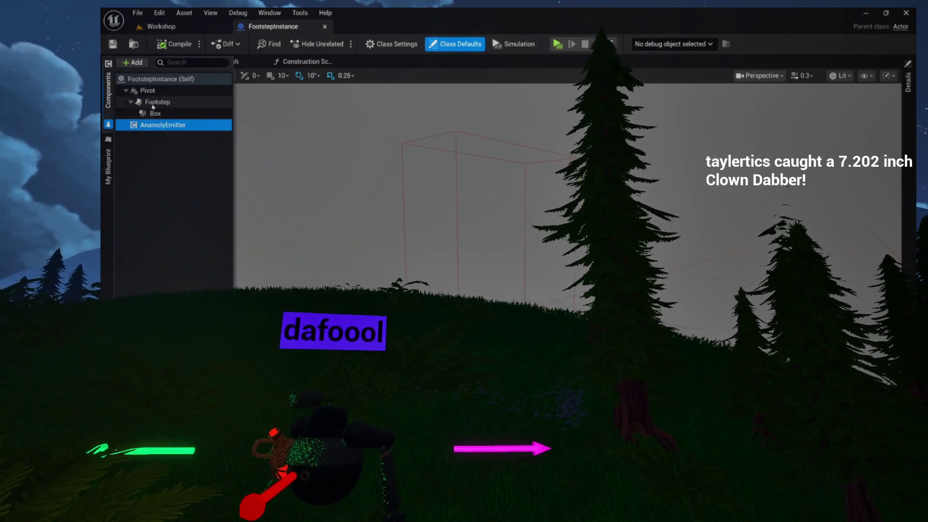
pyautogui.click(157, 102)
pyautogui.click(155, 114)
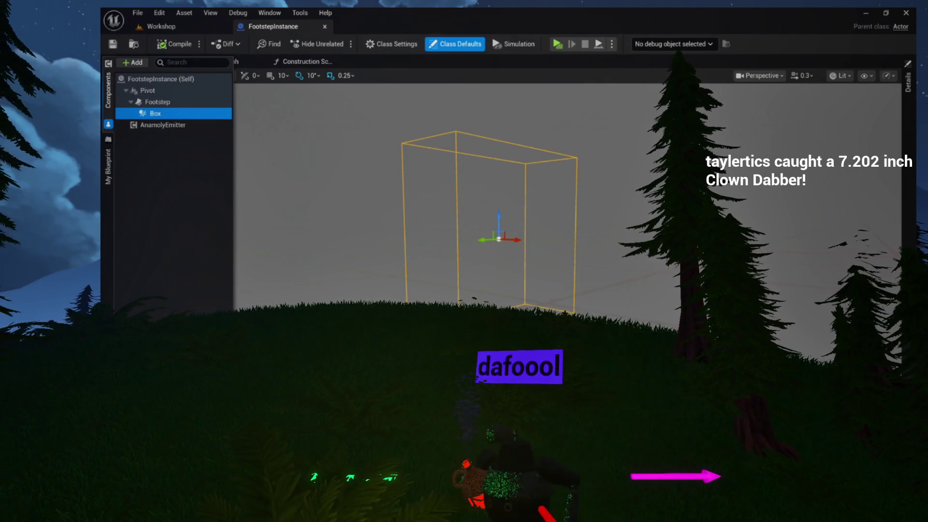
pyautogui.hotkey('alt', 'Tab')
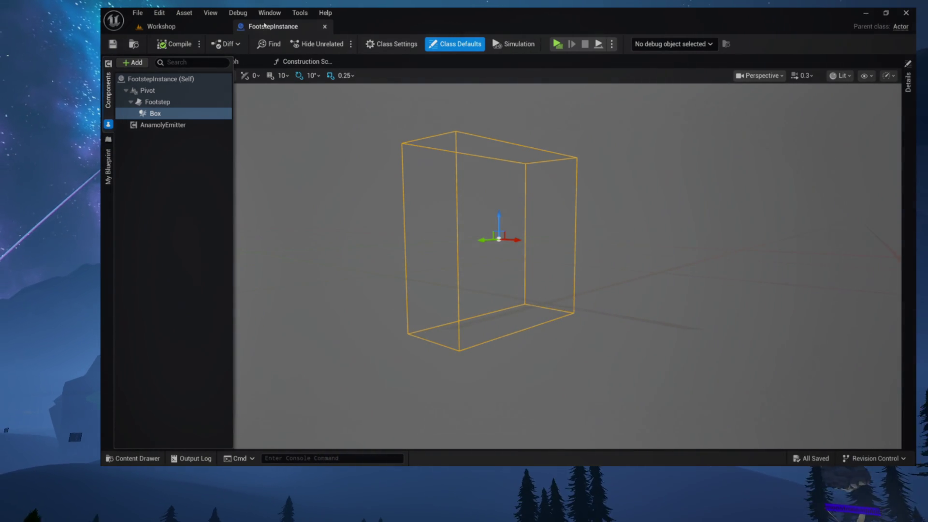
# - Compile FootstepInstance, select its Footstep component, and view the Construction Script's Random-to-Select nodes
pyautogui.click(175, 45)
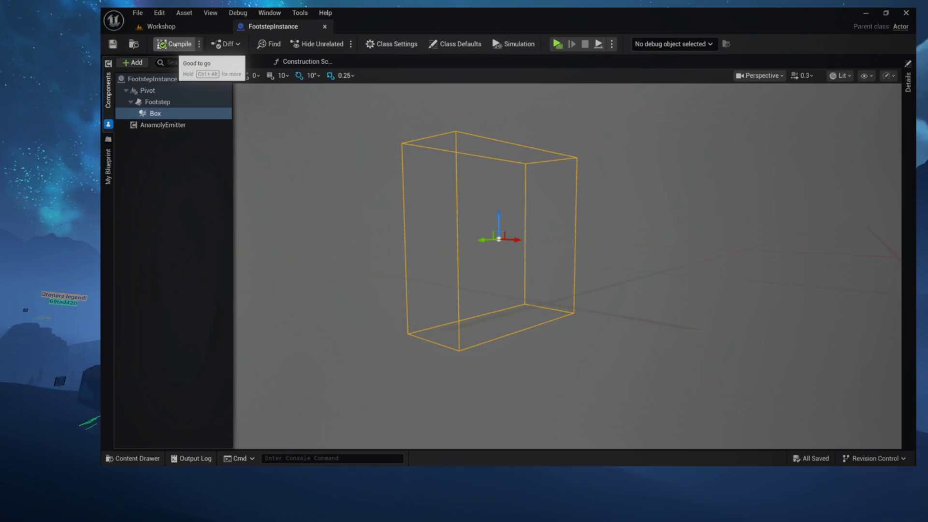
pyautogui.click(131, 46)
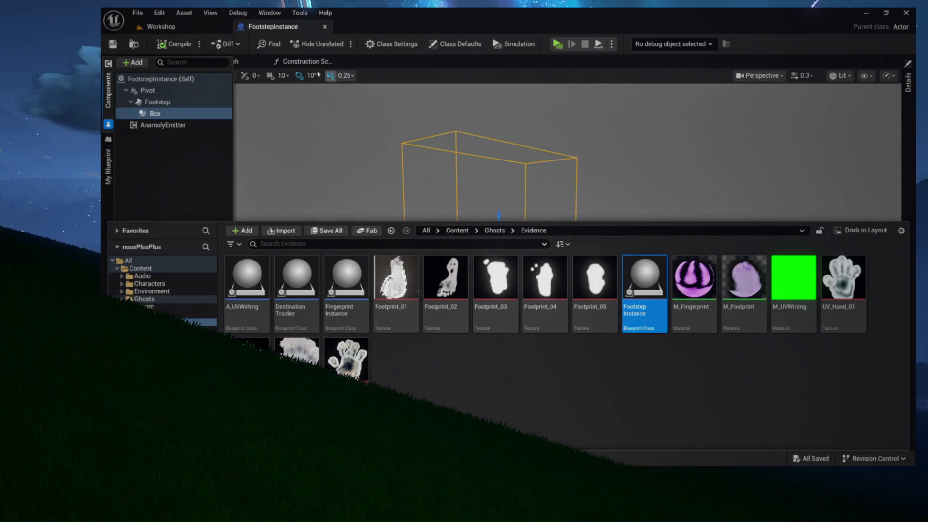
pyautogui.click(161, 103)
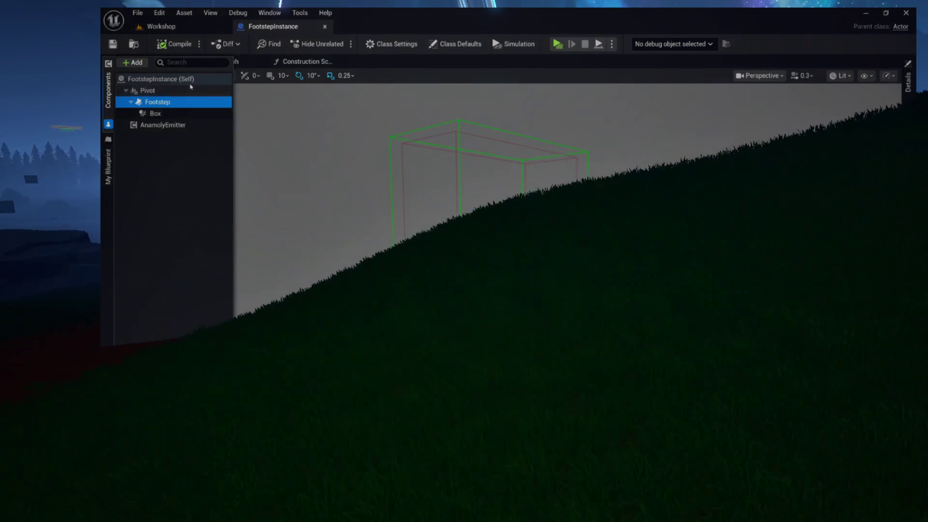
pyautogui.click(297, 63)
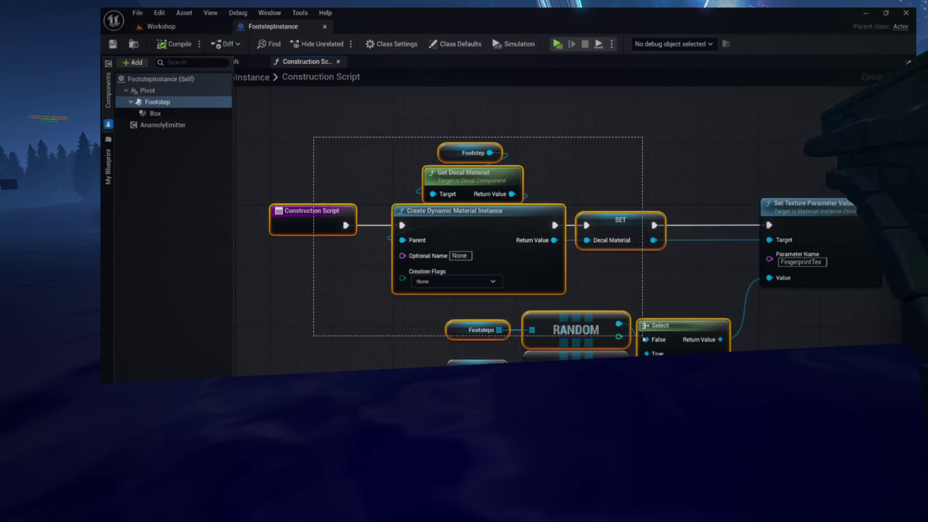
# - Select the Footstep, Get Decal Material and Create nodes, then run and close a Standalone Game preview
pyautogui.moveTo(814, 332); pyautogui.dragTo(761, 307)
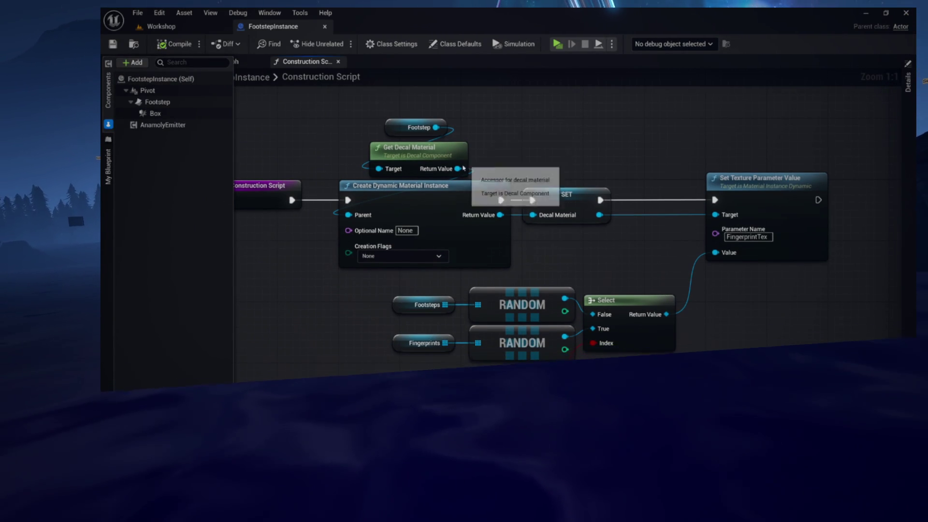
pyautogui.moveTo(467, 164); pyautogui.dragTo(545, 190)
pyautogui.moveTo(444, 125); pyautogui.dragTo(546, 256)
pyautogui.scroll(4, 547, 247)
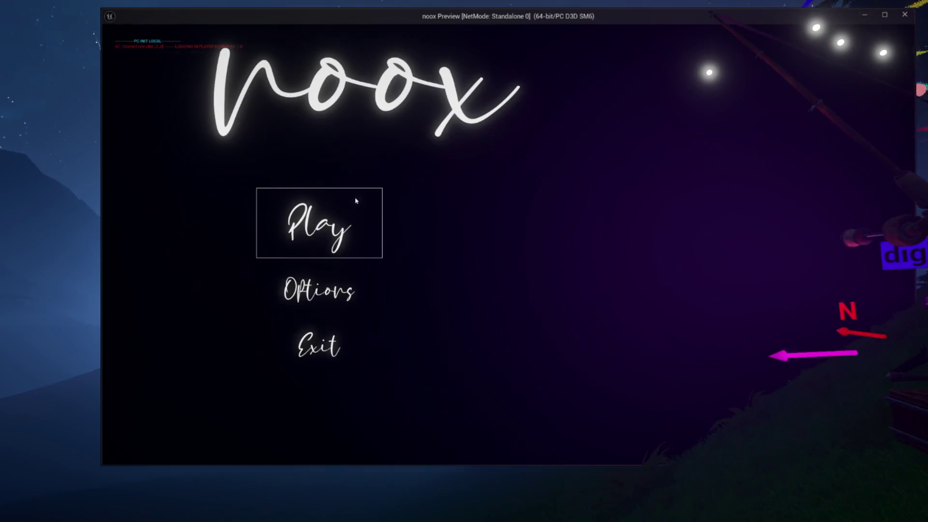
pyautogui.click(356, 201)
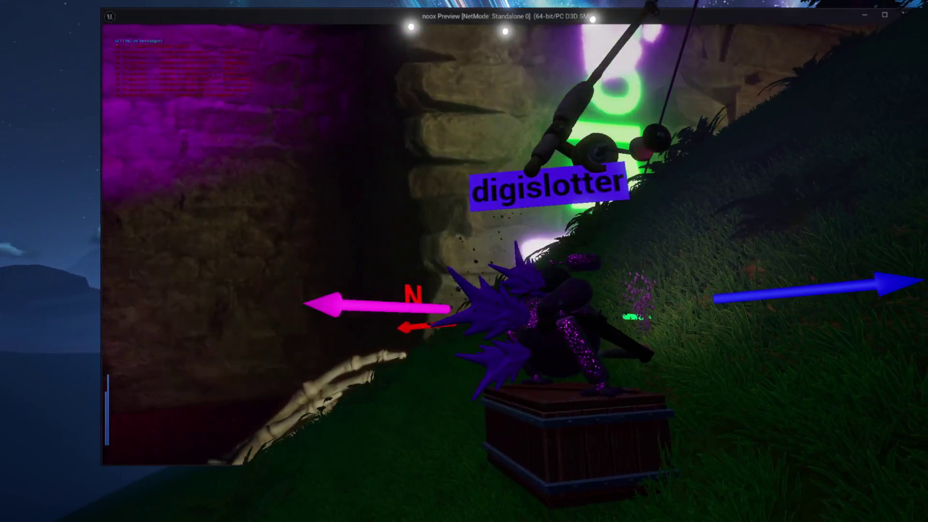
pyautogui.press('Escape')
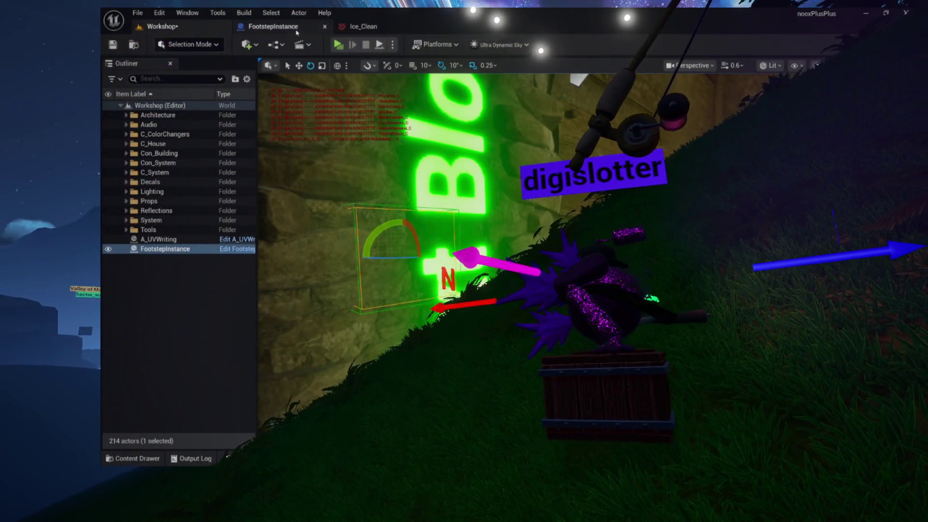
# - Inspect the Footsteps array textures Footprint_01, Footprint_02 and Ice_Clean in FootstepInstance
pyautogui.click(300, 29)
pyautogui.click(362, 26)
pyautogui.click(285, 26)
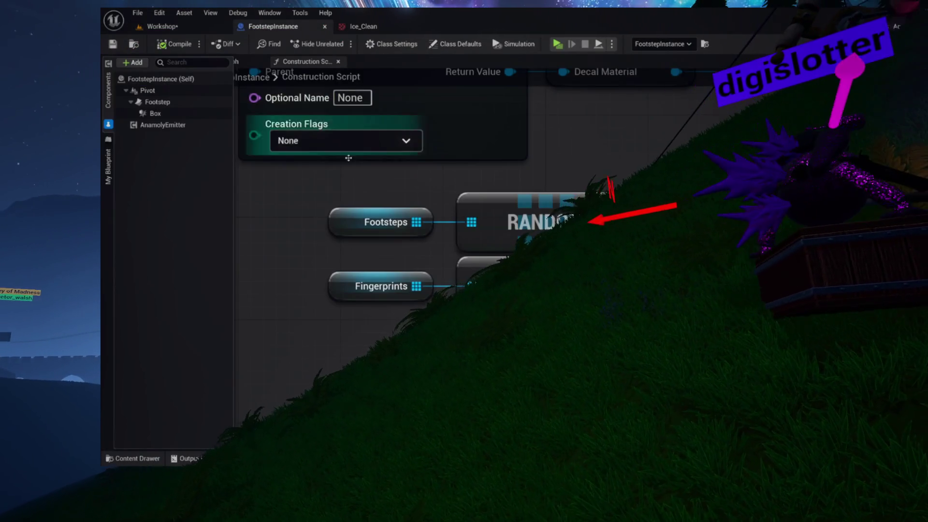
pyautogui.moveTo(455, 255); pyautogui.dragTo(341, 235)
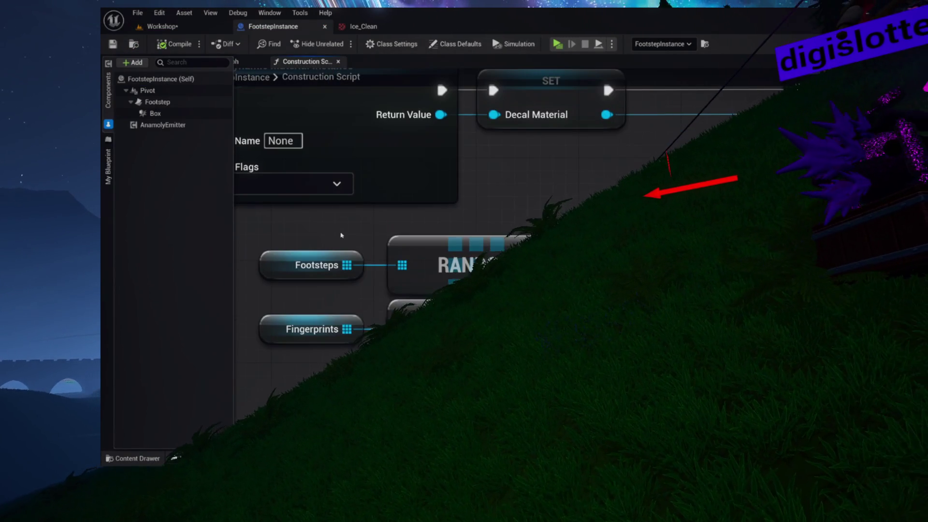
pyautogui.click(303, 269)
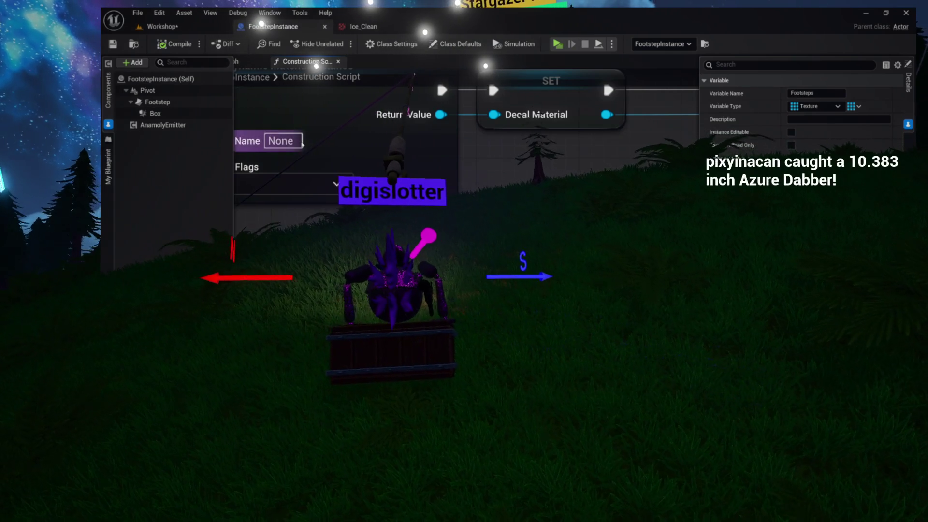
# - Play another standalone preview from the Workshop level, then return to FootstepInstance
pyautogui.click(192, 31)
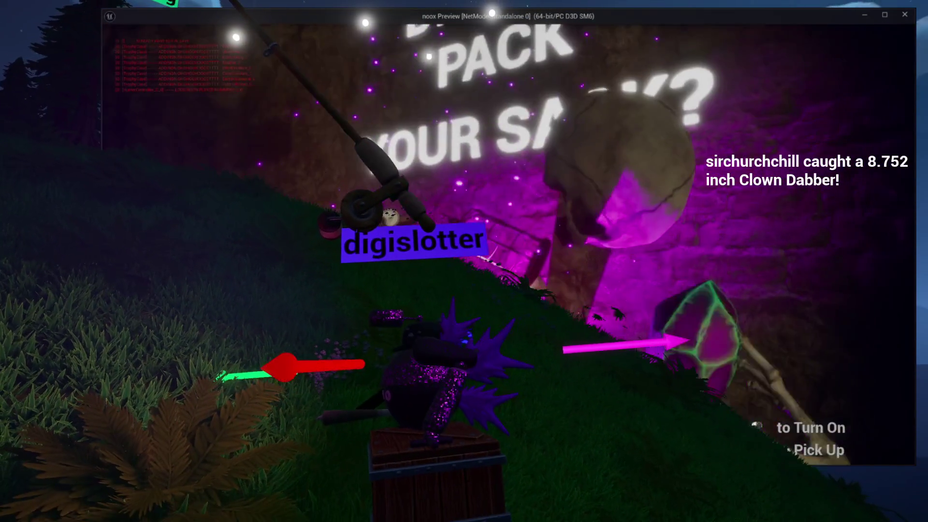
pyautogui.click(464, 261)
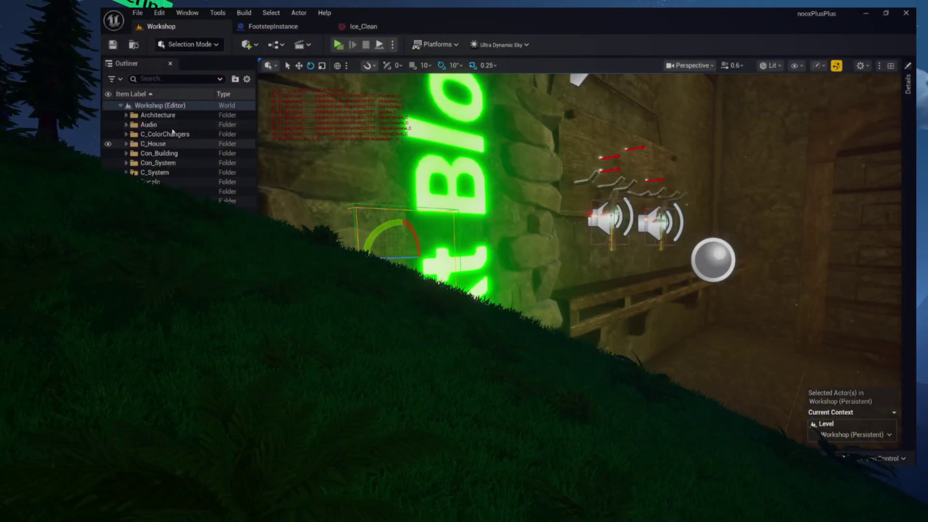
pyautogui.click(338, 45)
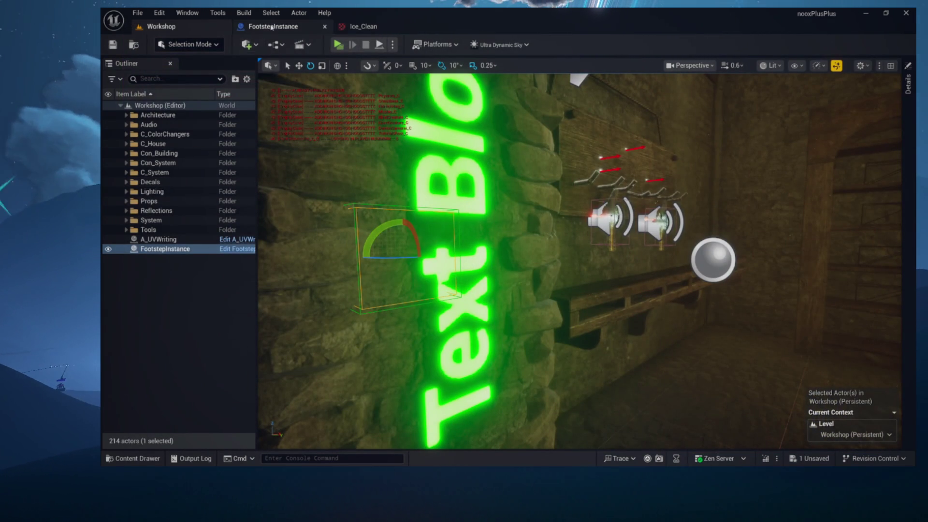
pyautogui.click(273, 27)
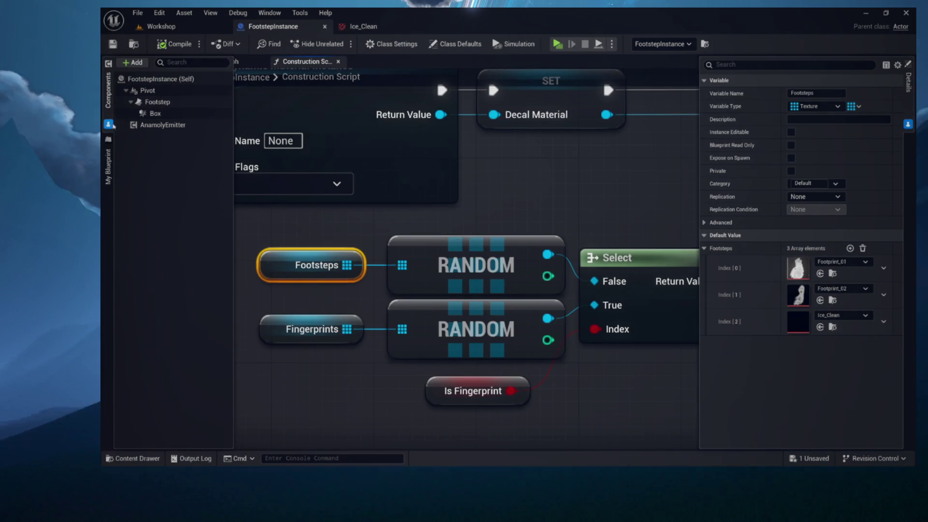
# - Close the Components list and show the EventGraph with BeginPlay and Set Decal Material
pyautogui.click(109, 94)
pyautogui.click(141, 62)
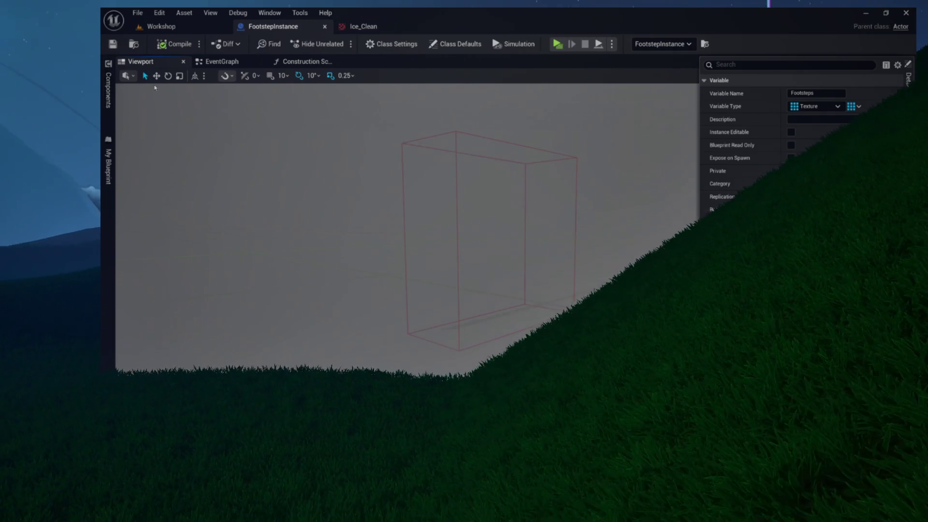
pyautogui.click(222, 61)
pyautogui.click(307, 62)
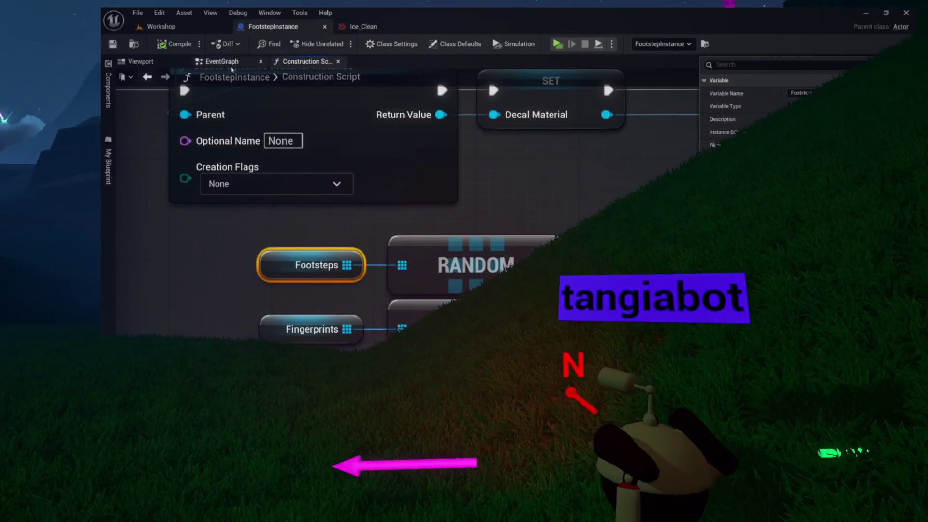
pyautogui.click(222, 61)
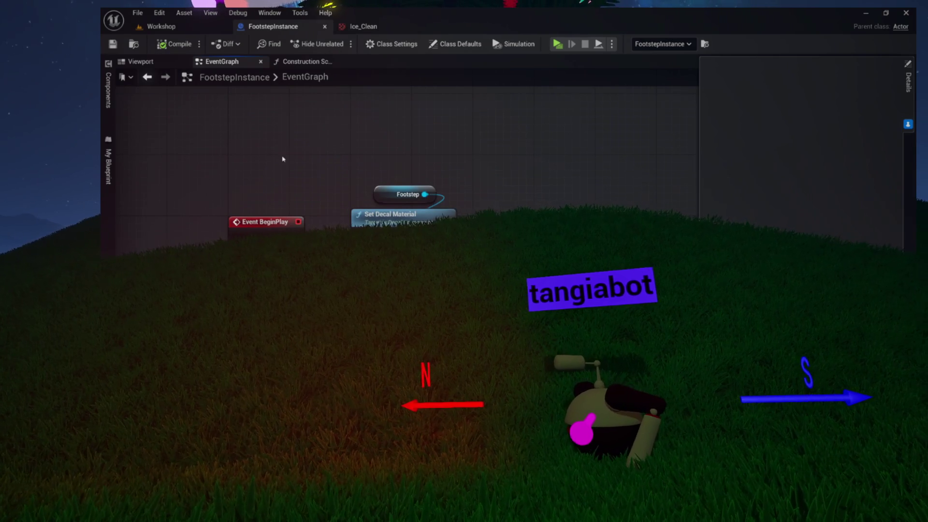
# - Select all the material-setup nodes in the Construction Script graph
pyautogui.moveTo(434, 233); pyautogui.dragTo(435, 232)
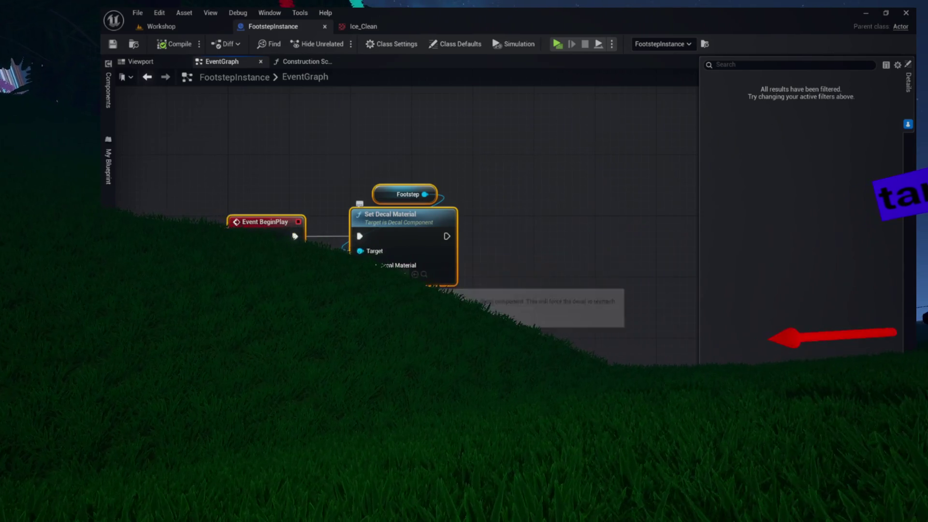
pyautogui.click(303, 62)
pyautogui.moveTo(315, 143); pyautogui.dragTo(333, 319)
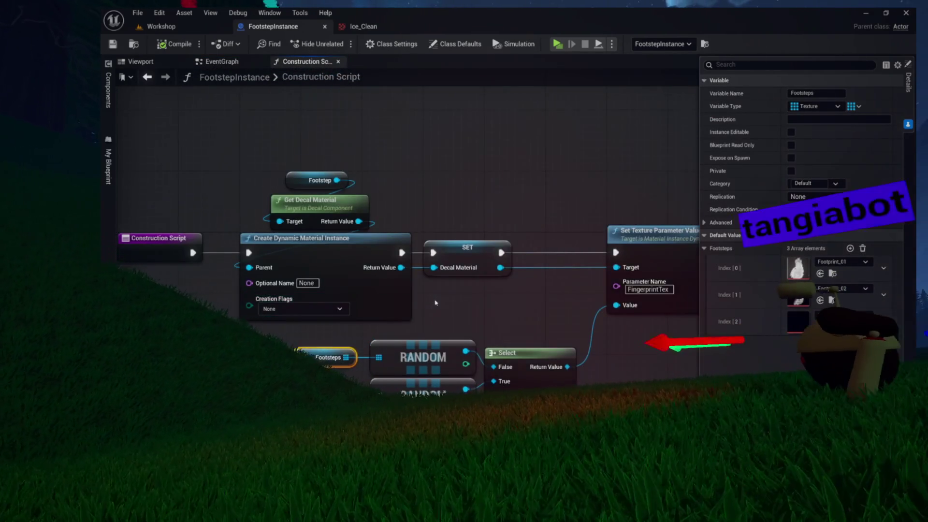
pyautogui.moveTo(429, 302); pyautogui.dragTo(406, 239)
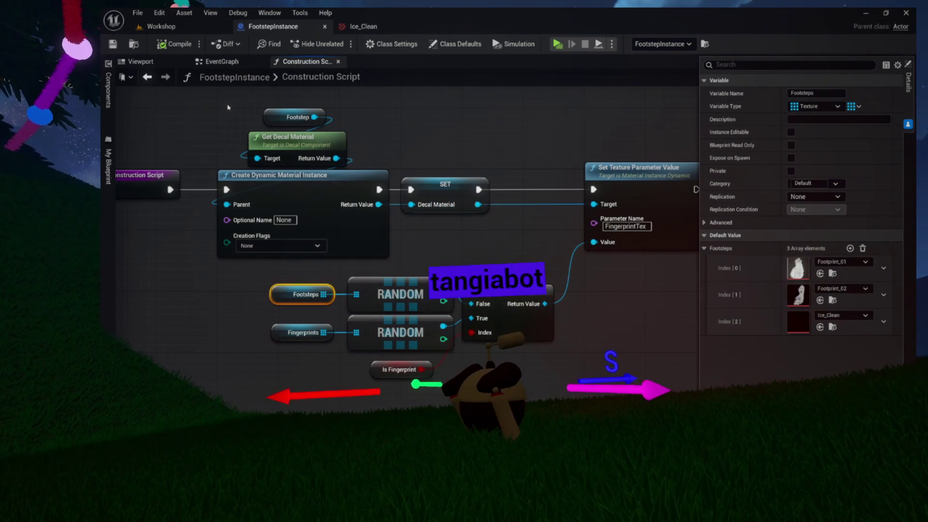
pyautogui.moveTo(671, 389); pyautogui.dragTo(671, 388)
pyautogui.scroll(-3, 571, 377)
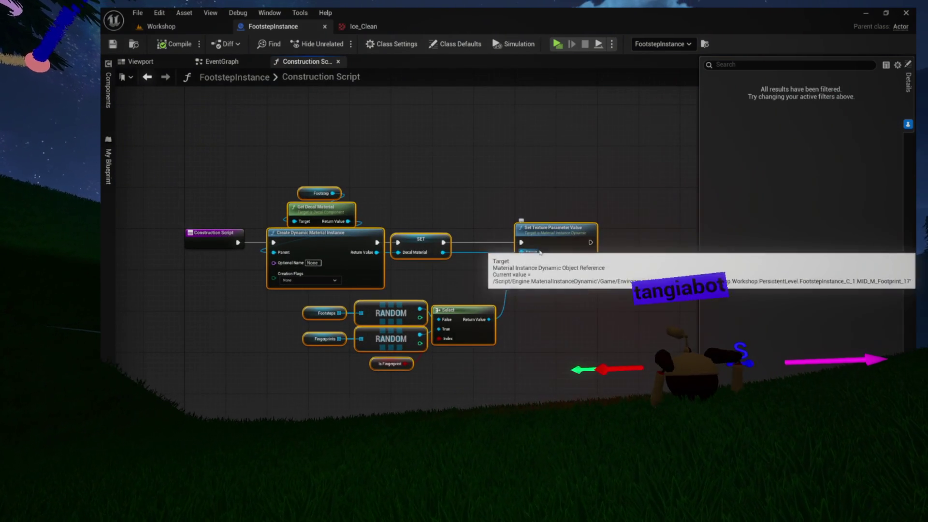
# - Collapse the selected nodes into a new function named InitializeMaterial
pyautogui.rightClick(552, 236)
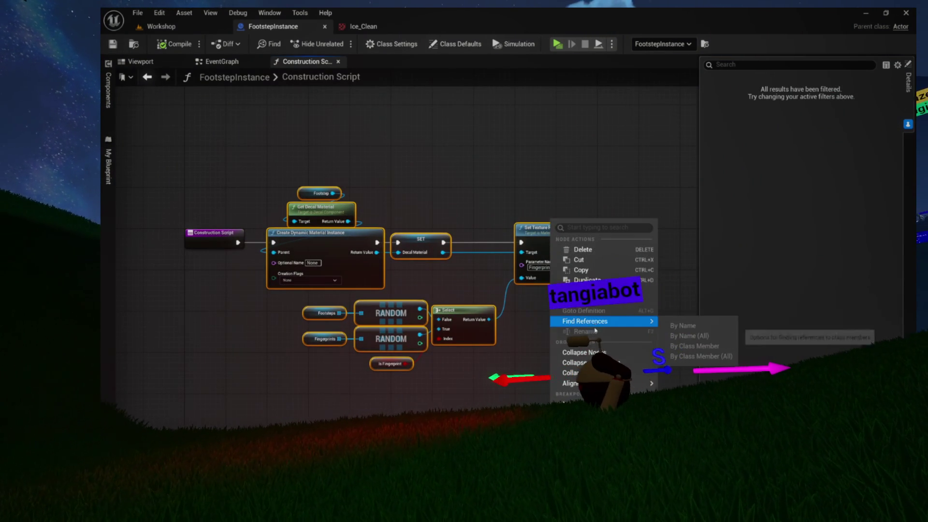
pyautogui.click(605, 362)
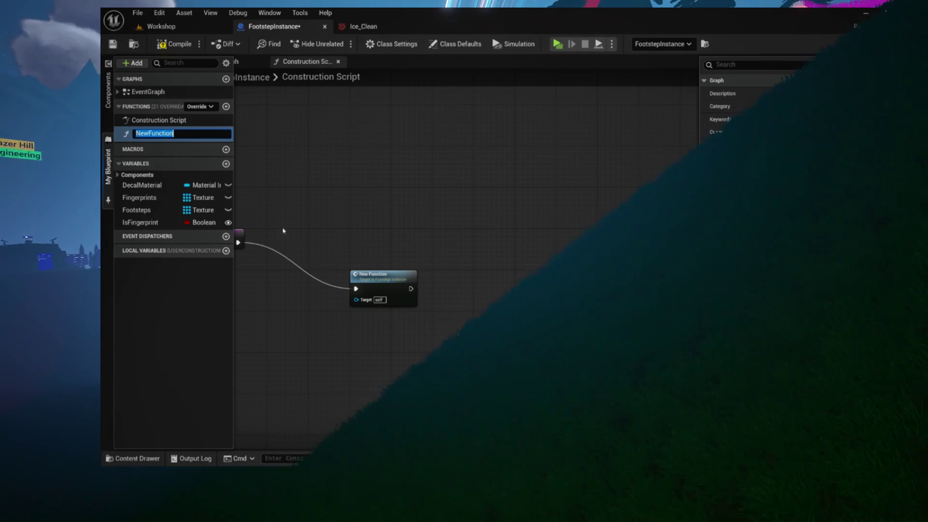
pyautogui.write('Initialize')
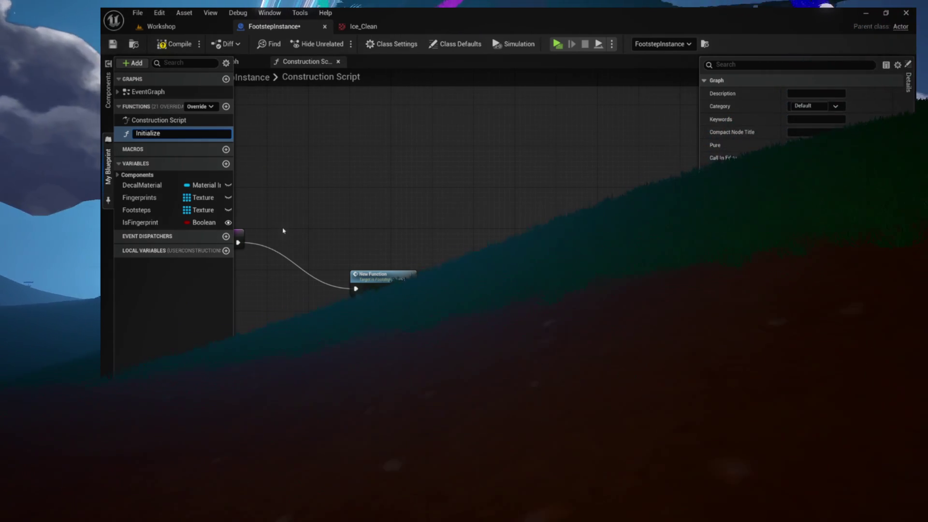
pyautogui.write('Material')
pyautogui.press('Return')
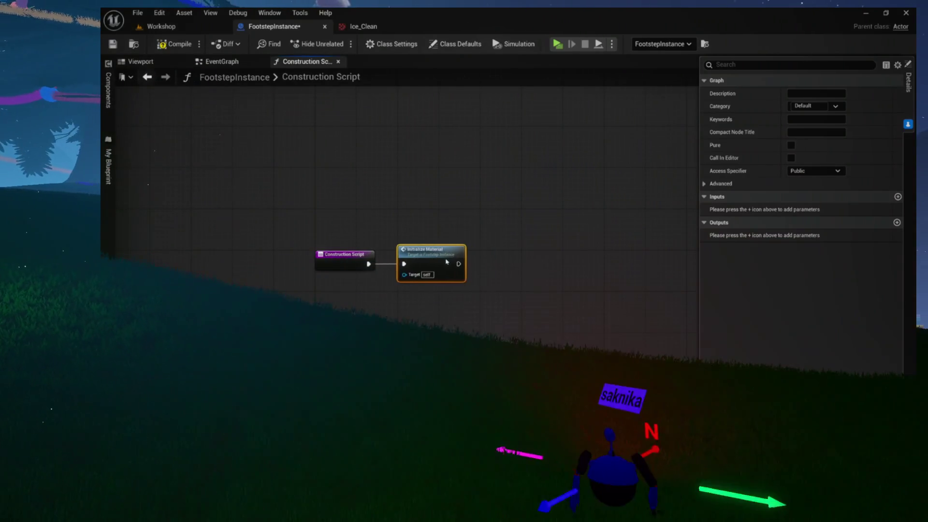
# - Open the InitializeMaterial graph to review its nodes and entry, then return to the Event Graph
pyautogui.doubleClick(452, 262)
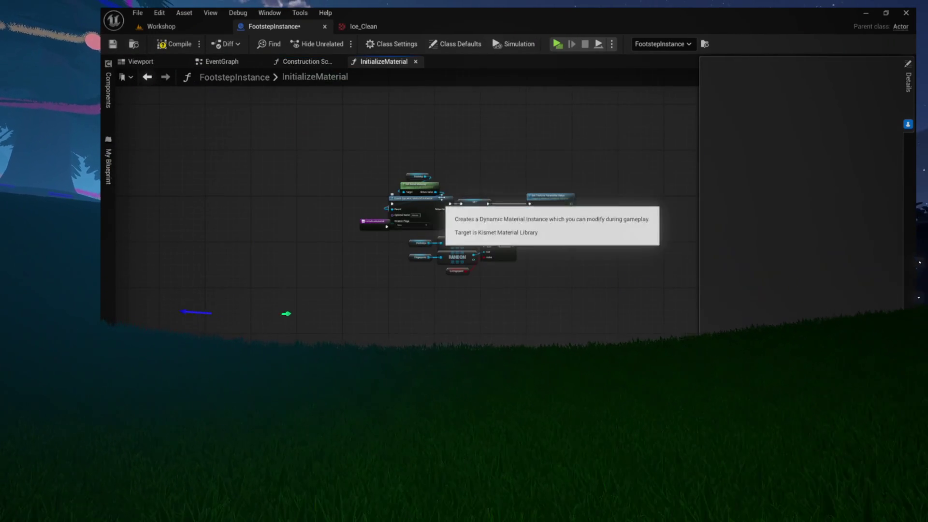
pyautogui.moveTo(559, 158)
pyautogui.mouseDown()
pyautogui.moveTo(379, 284)
pyautogui.moveTo(393, 294)
pyautogui.moveTo(406, 265)
pyautogui.moveTo(473, 280)
pyautogui.mouseUp()
pyautogui.scroll(5, 407, 265)
pyautogui.click(408, 168)
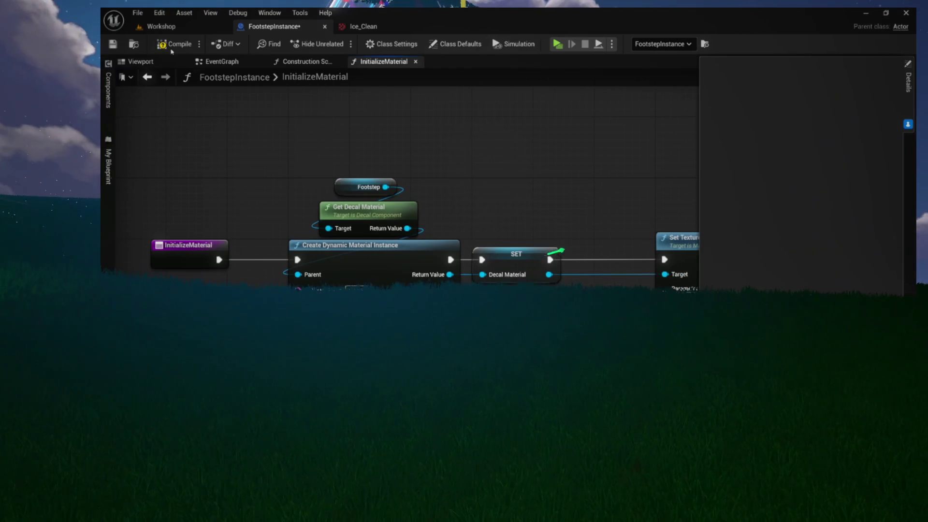
pyautogui.moveTo(511, 193); pyautogui.dragTo(420, 189)
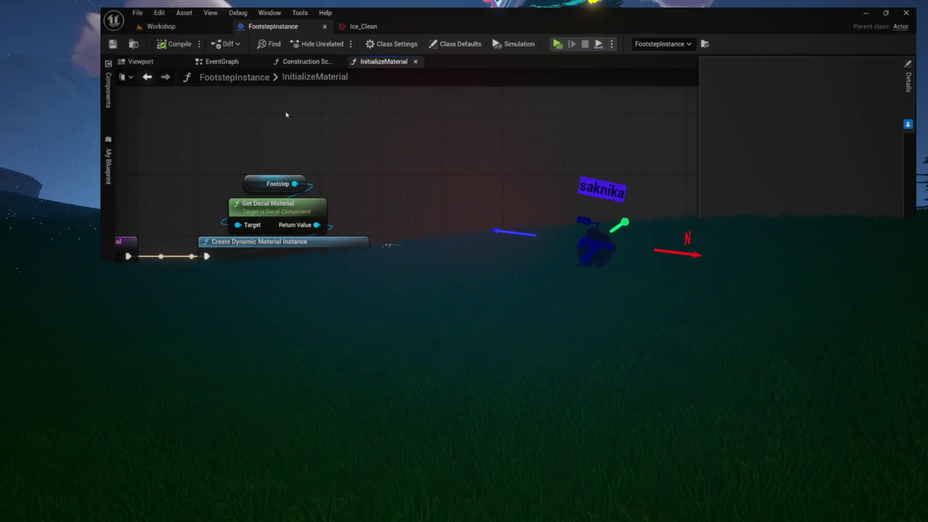
pyautogui.moveTo(314, 193); pyautogui.dragTo(373, 204)
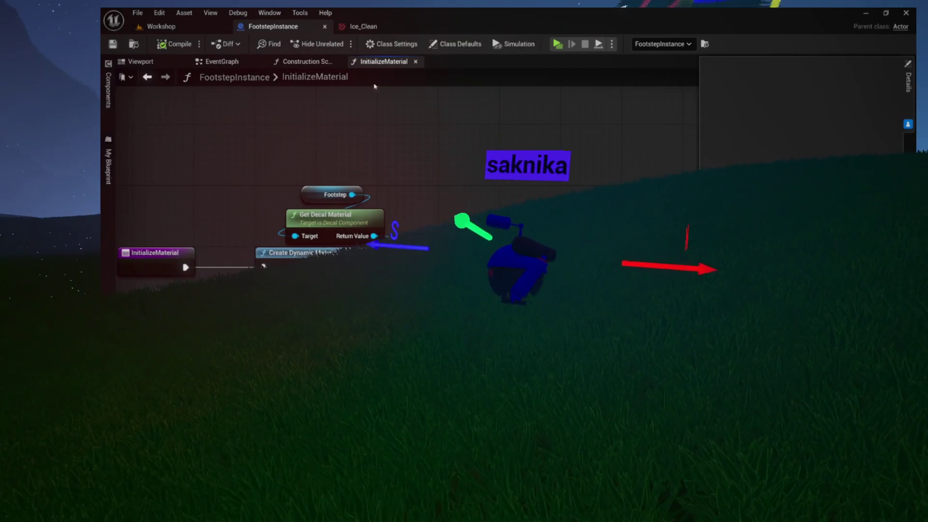
pyautogui.click(227, 61)
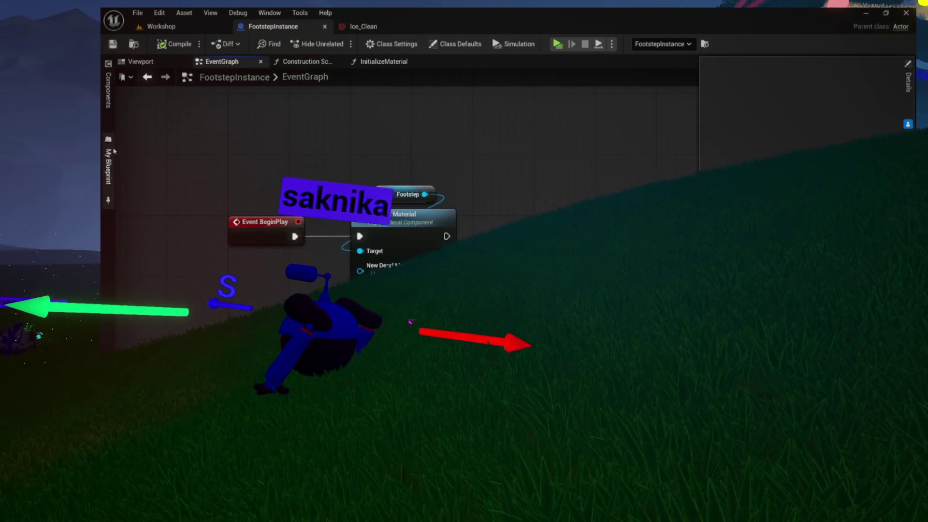
# - Add an InitializeMaterial call wired after Set Decal Material on BeginPlay, then open its graph
pyautogui.click(109, 167)
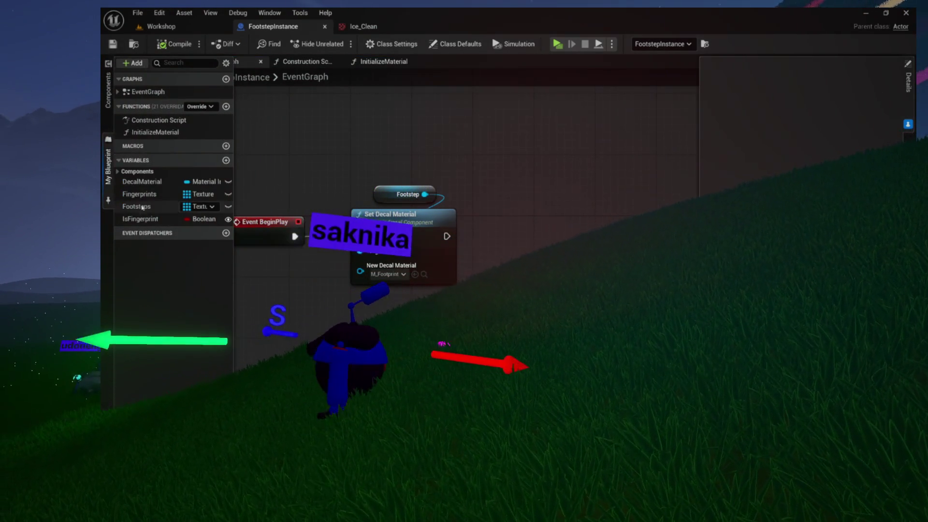
pyautogui.moveTo(155, 132)
pyautogui.mouseDown()
pyautogui.moveTo(476, 170)
pyautogui.moveTo(522, 182)
pyautogui.moveTo(511, 213)
pyautogui.mouseUp()
pyautogui.moveTo(447, 236)
pyautogui.mouseDown()
pyautogui.moveTo(484, 242)
pyautogui.moveTo(571, 230)
pyautogui.mouseUp()
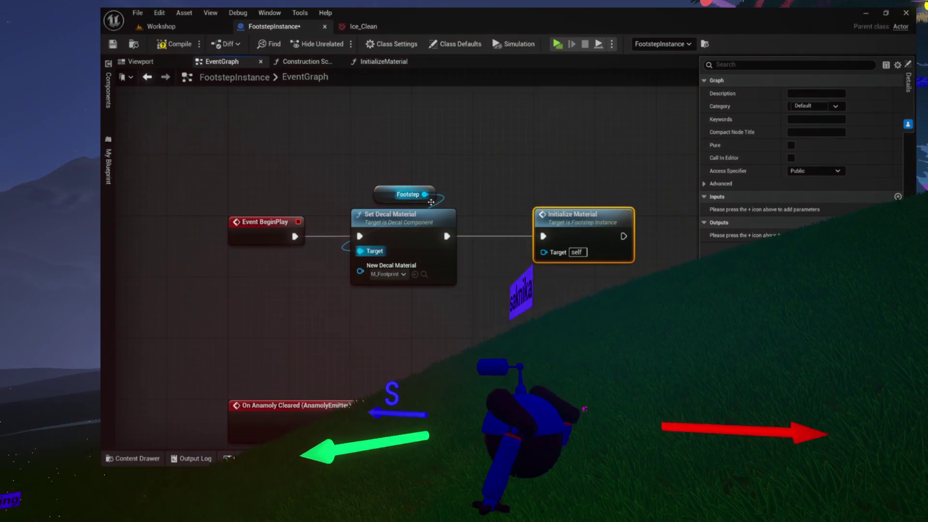
pyautogui.doubleClick(576, 228)
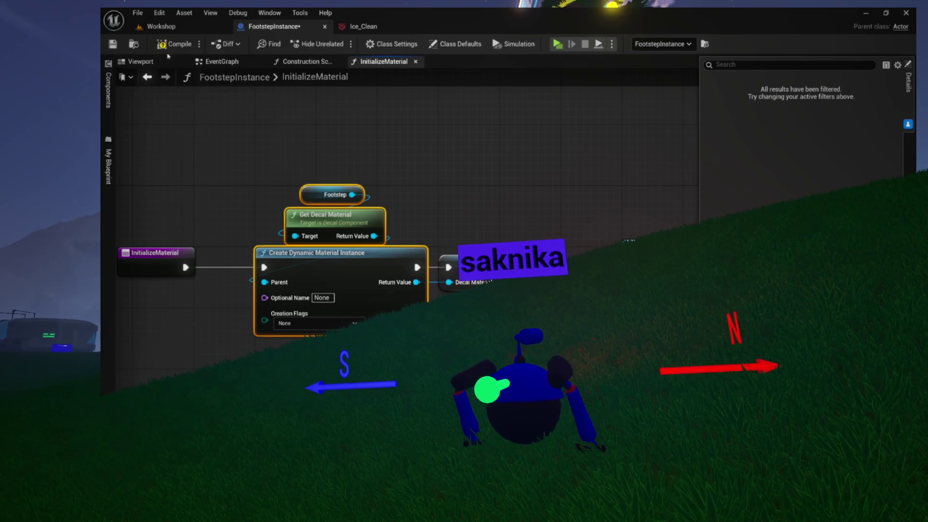
pyautogui.click(167, 27)
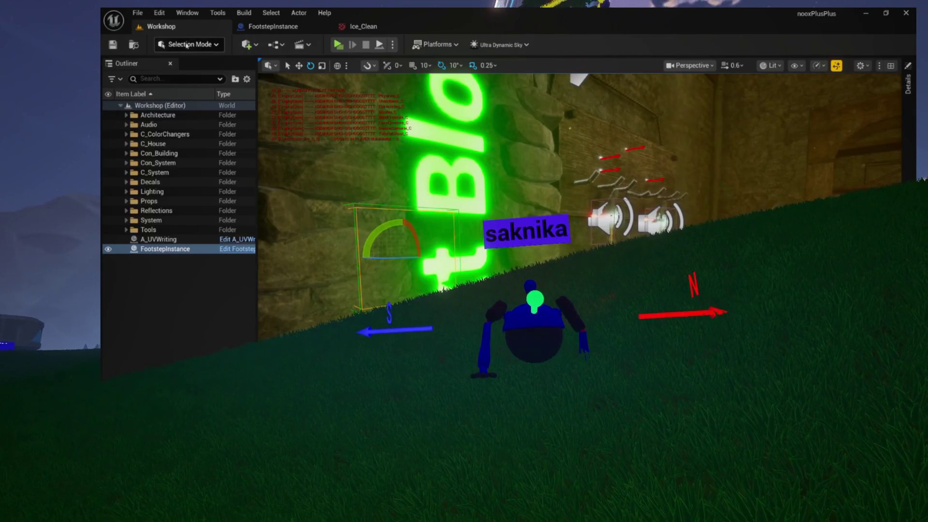
pyautogui.click(339, 46)
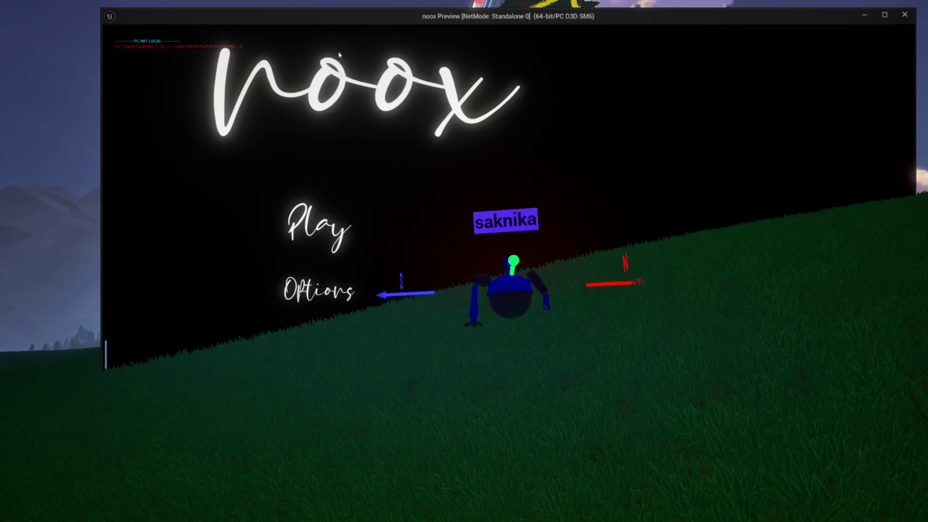
pyautogui.click(329, 219)
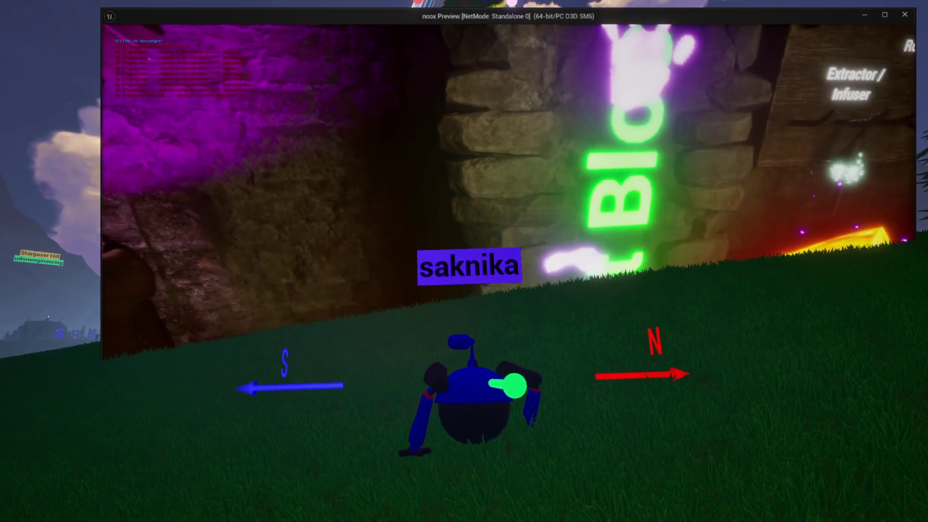
pyautogui.press('Escape')
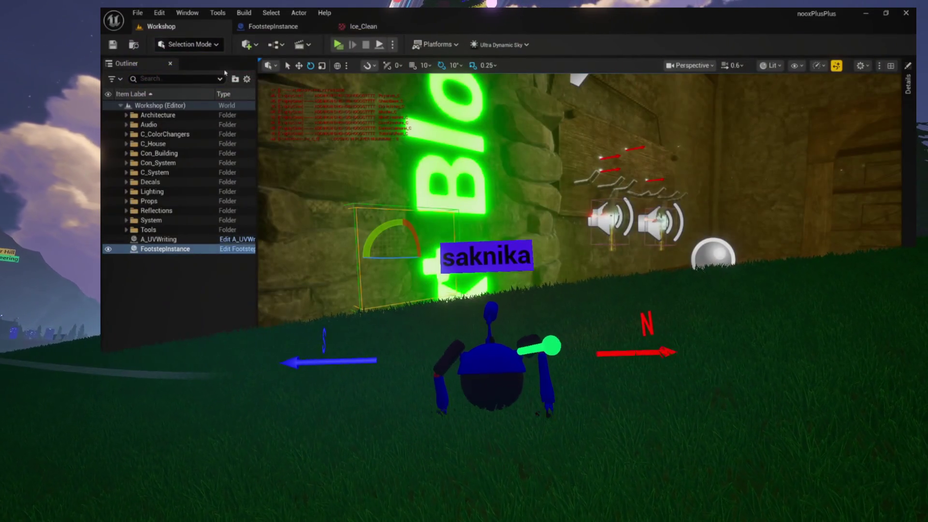
pyautogui.click(337, 45)
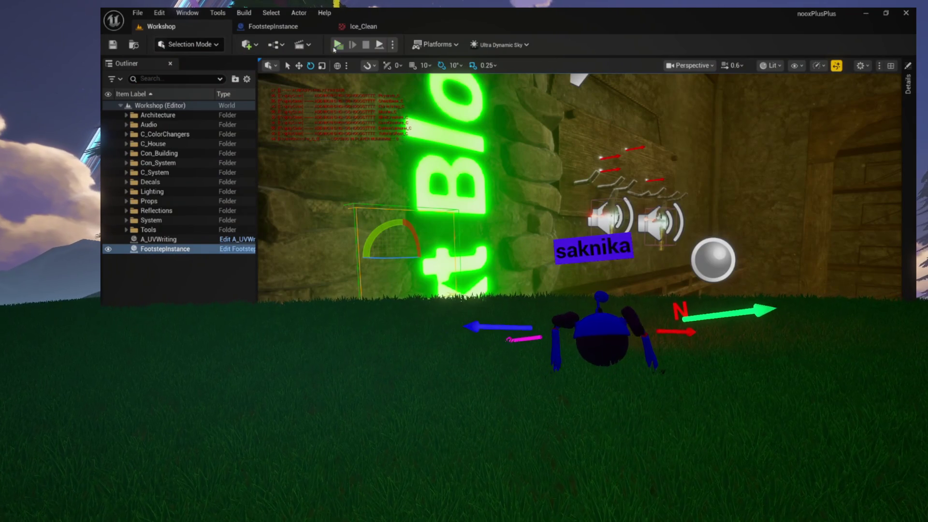
pyautogui.click(339, 45)
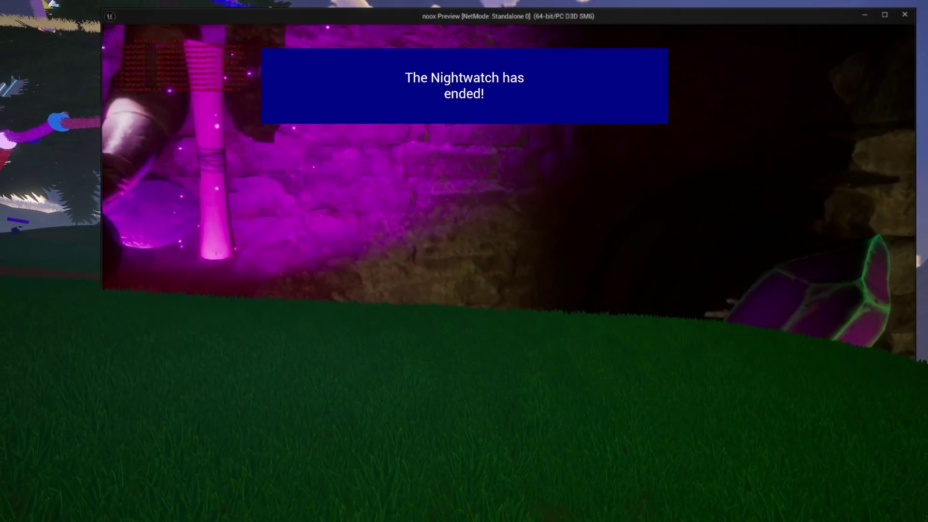
pyautogui.press('Escape')
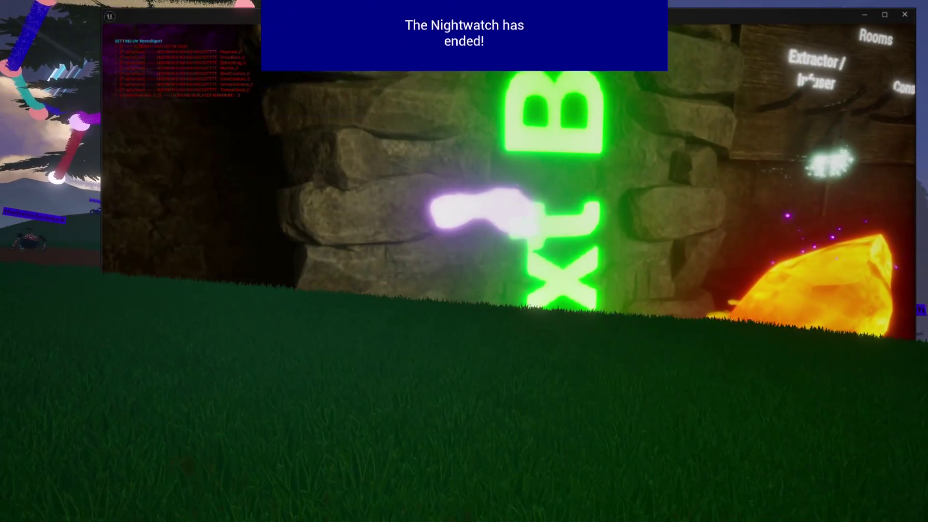
pyautogui.click(289, 31)
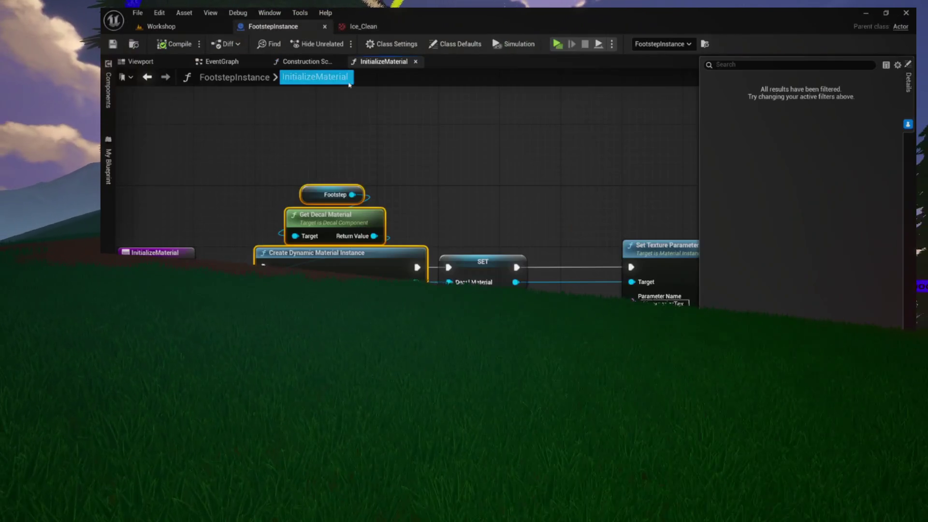
# - Promote the Select node's texture output to a local variable named ChosenTexture
pyautogui.moveTo(397, 148)
pyautogui.mouseDown()
pyautogui.moveTo(400, 155)
pyautogui.moveTo(316, 131)
pyautogui.moveTo(239, 138)
pyautogui.moveTo(375, 121)
pyautogui.moveTo(261, 129)
pyautogui.moveTo(155, 153)
pyautogui.moveTo(227, 150)
pyautogui.moveTo(271, 128)
pyautogui.mouseUp()
pyautogui.moveTo(426, 190)
pyautogui.mouseDown()
pyautogui.moveTo(462, 191)
pyautogui.moveTo(386, 213)
pyautogui.moveTo(549, 188)
pyautogui.moveTo(635, 189)
pyautogui.moveTo(702, 207)
pyautogui.mouseUp()
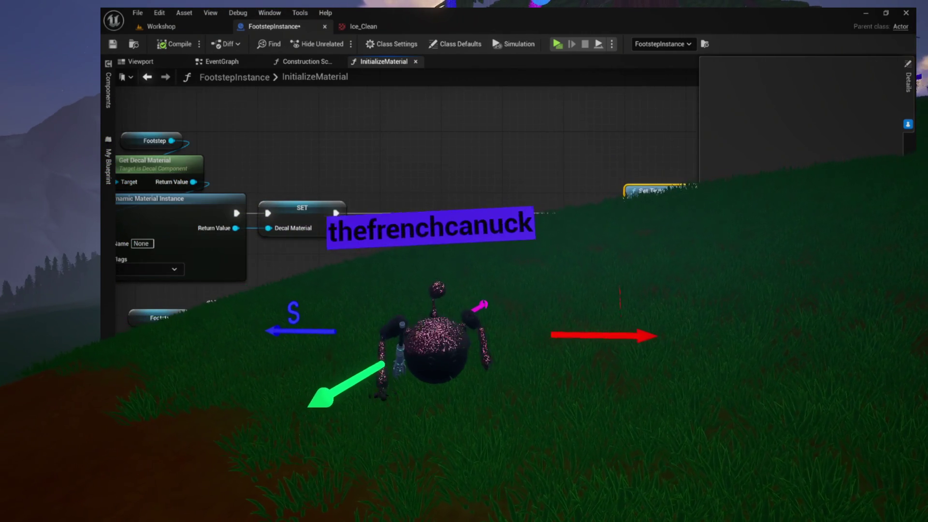
pyautogui.moveTo(399, 319); pyautogui.dragTo(454, 95)
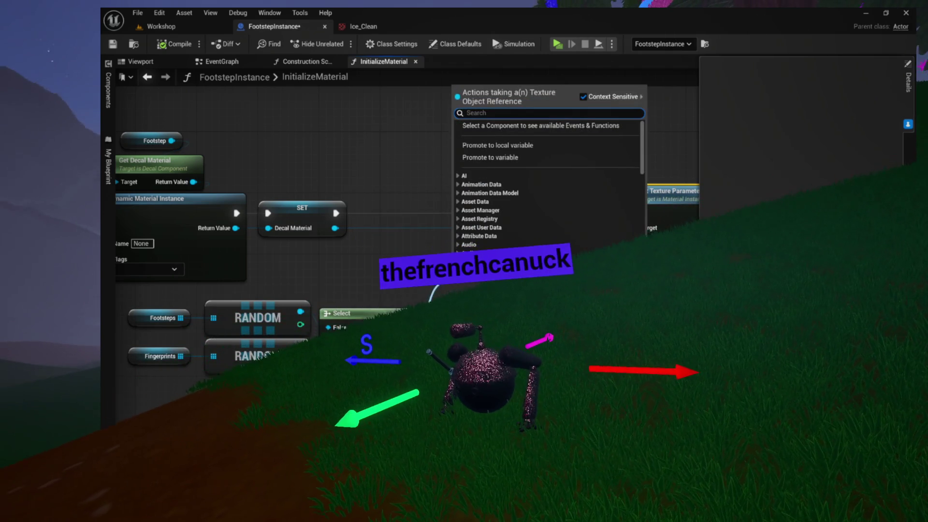
pyautogui.click(498, 145)
pyautogui.write('ChosenTexture')
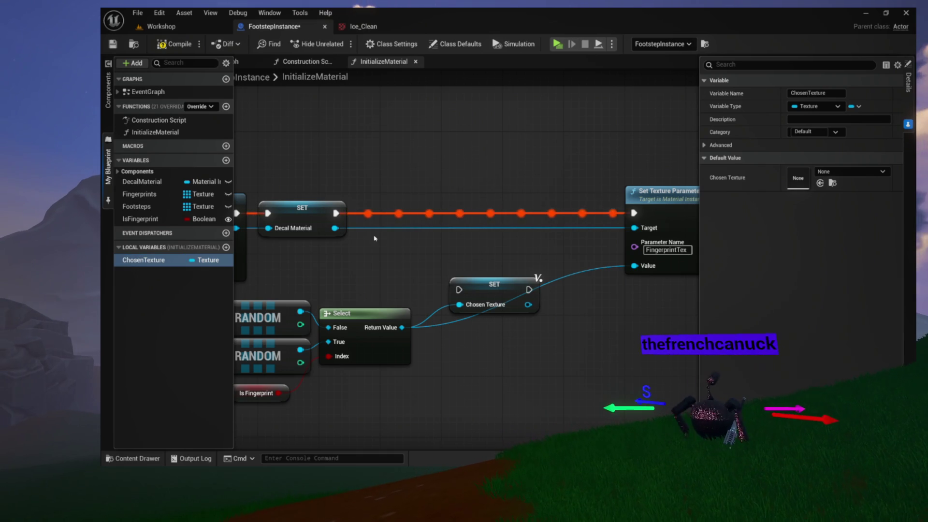
# - Insert the SET ChosenTexture node into the exec chain before Set Texture Parameter Value
pyautogui.click(375, 238)
pyautogui.moveTo(419, 269); pyautogui.dragTo(466, 251)
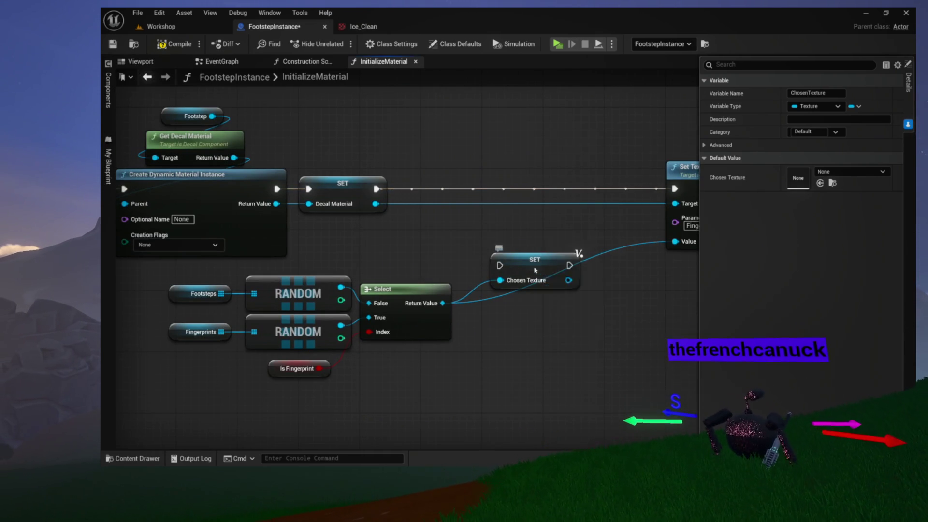
pyautogui.moveTo(533, 275); pyautogui.dragTo(517, 191)
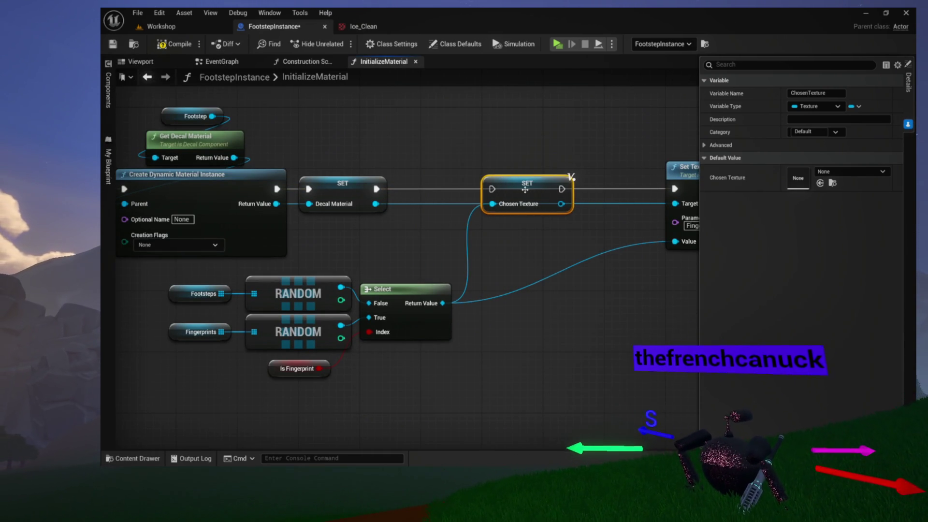
pyautogui.moveTo(495, 191); pyautogui.dragTo(325, 203)
pyautogui.moveTo(392, 190); pyautogui.dragTo(315, 201)
# - Add a Print Actor Message node after Set Texture Parameter Value, with self as its Actor
pyautogui.moveTo(395, 211); pyautogui.dragTo(459, 205)
pyautogui.write('prit')
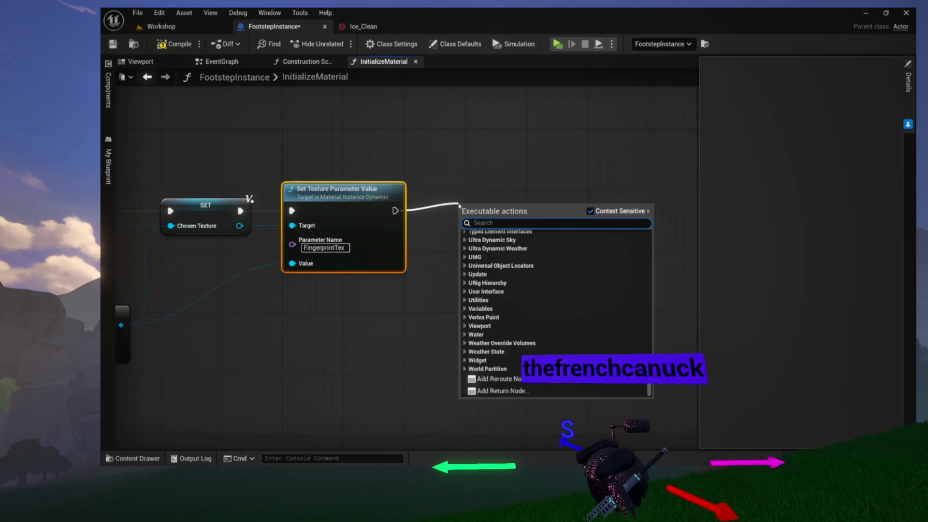
pyautogui.press('BackSpace')
pyautogui.write('nt actor')
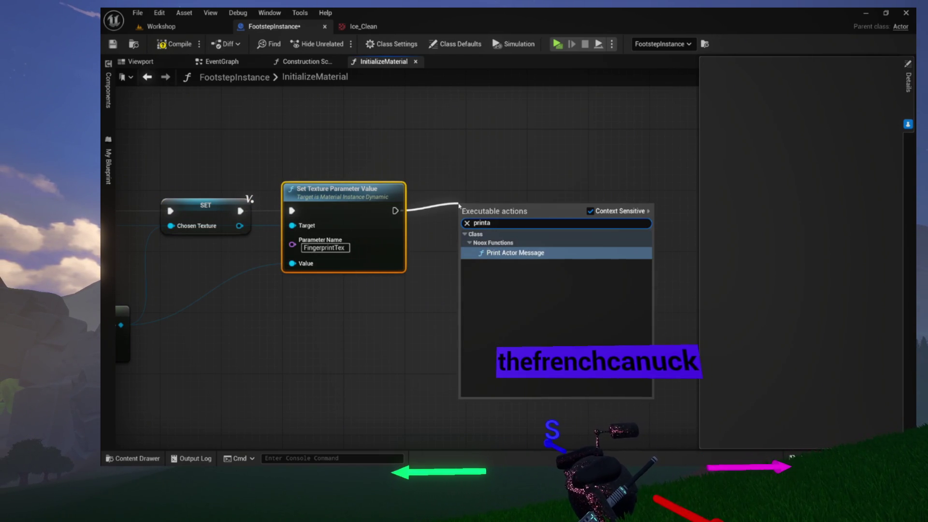
pyautogui.press('Return')
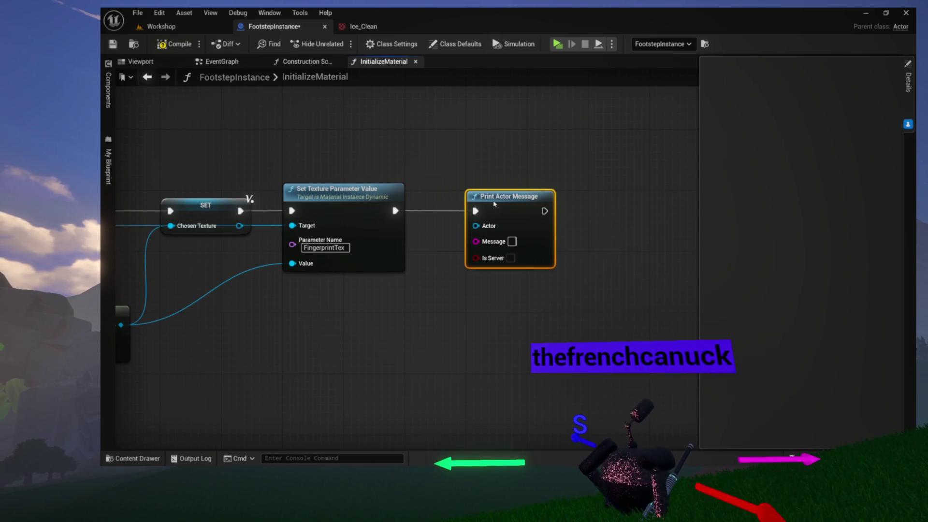
pyautogui.moveTo(476, 226); pyautogui.dragTo(484, 142)
pyautogui.write('se')
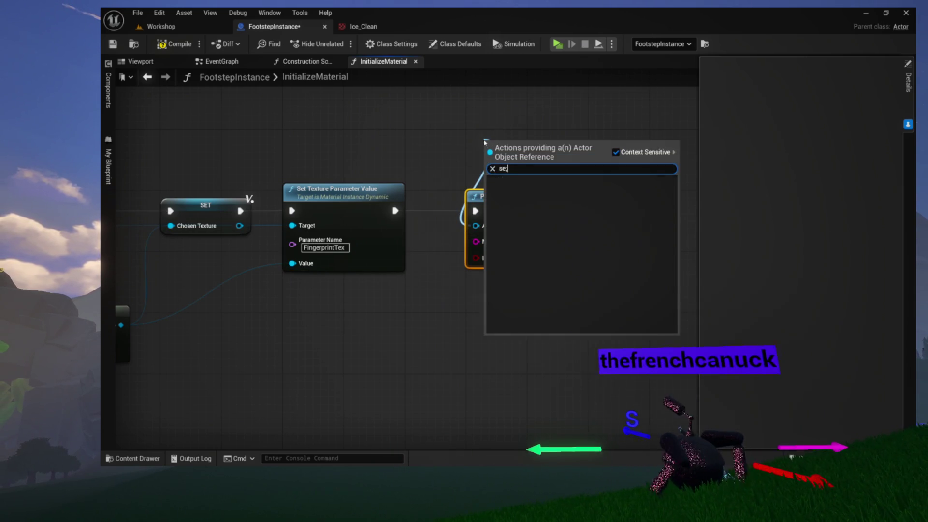
pyautogui.write('lf')
pyautogui.press('Return')
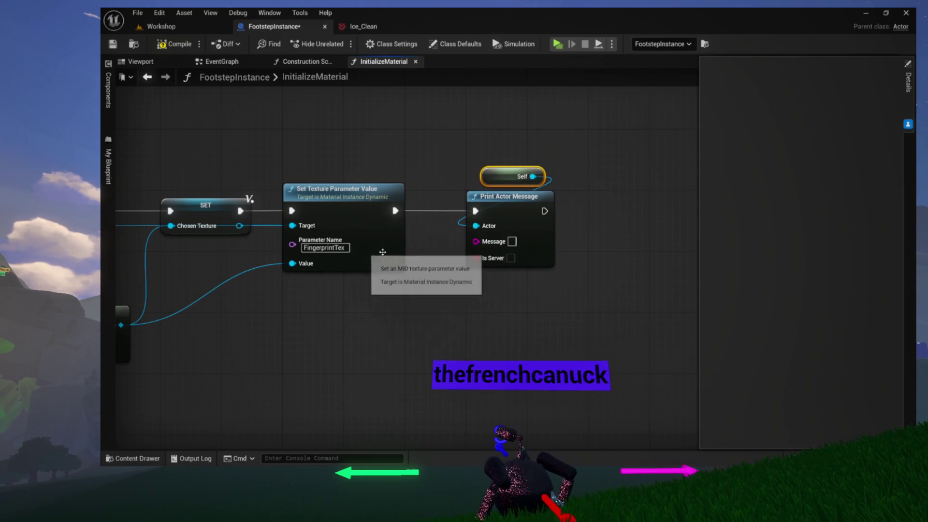
# - Print ChosenTexture's display name as the message, then play standalone from the Workshop level
pyautogui.moveTo(424, 270); pyautogui.dragTo(476, 241)
pyautogui.moveTo(409, 260); pyautogui.dragTo(394, 283)
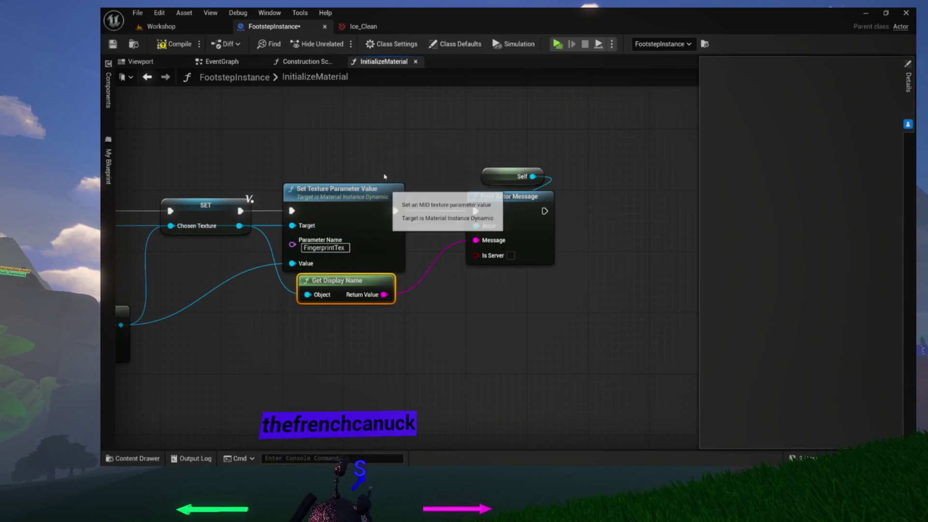
pyautogui.click(173, 35)
pyautogui.click(343, 50)
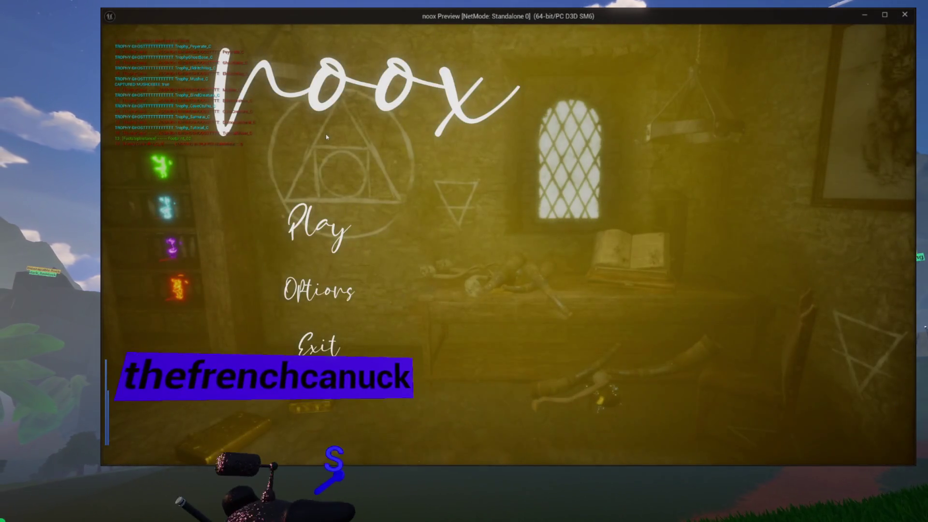
# - Run repeated standalone play tests, starting gameplay from the main menu and closing each with Esc
pyautogui.click(317, 225)
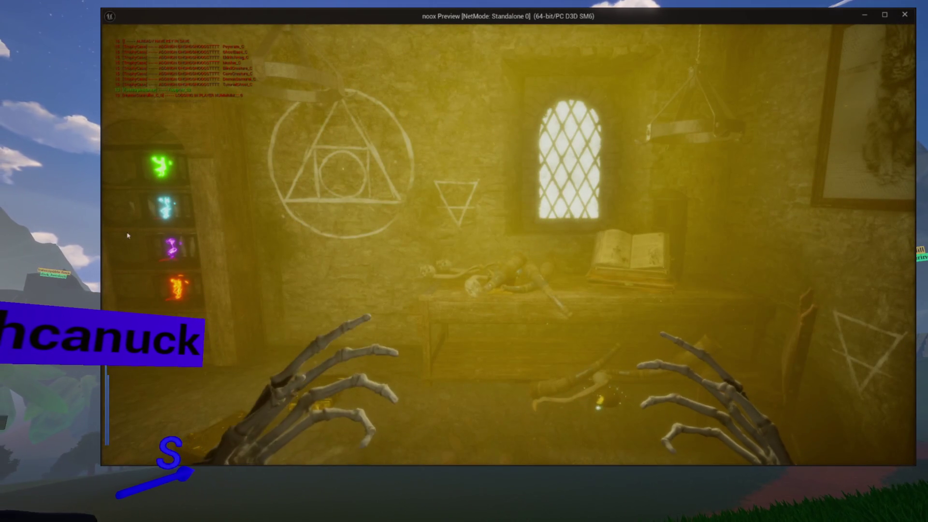
pyautogui.press('Escape')
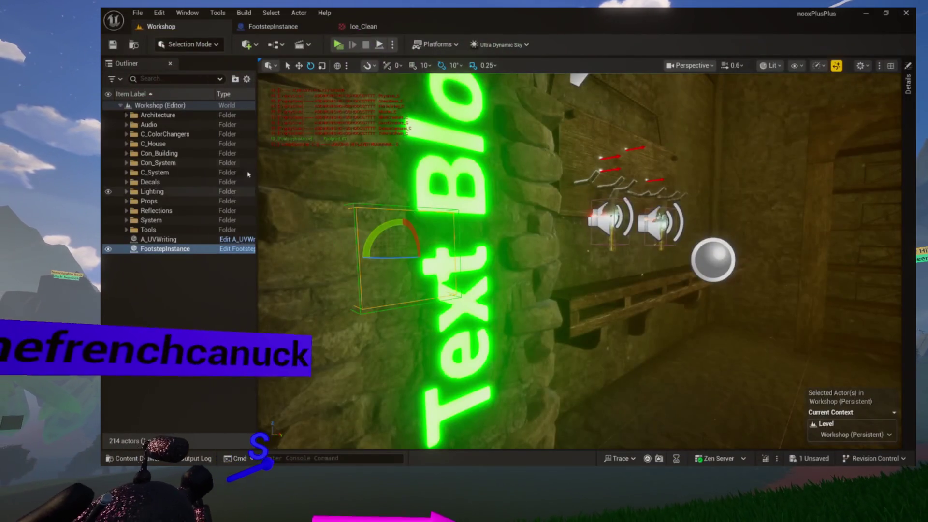
pyautogui.click(339, 45)
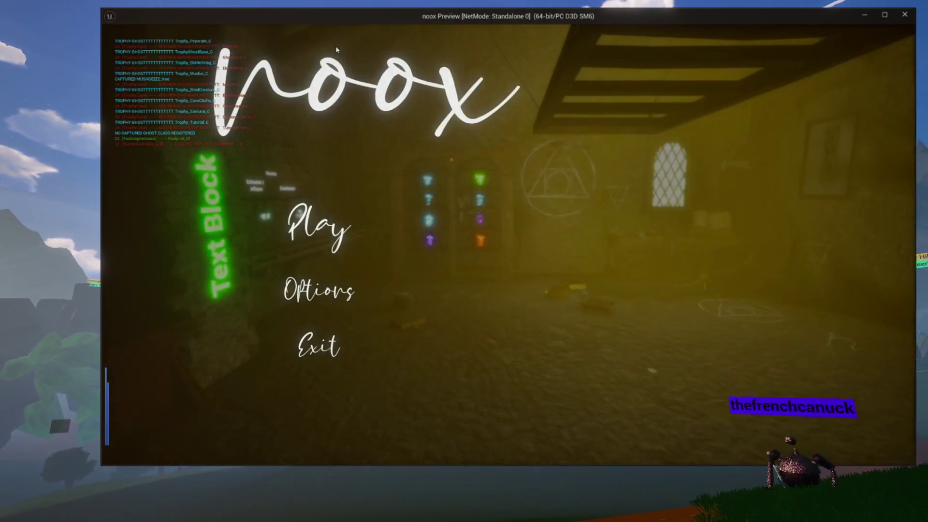
pyautogui.press('Escape')
pyautogui.click(337, 50)
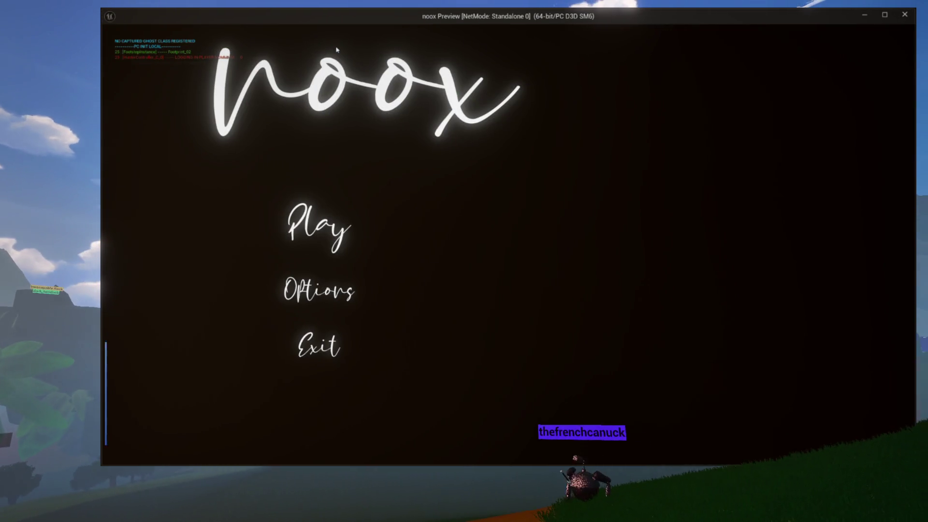
pyautogui.press('Escape')
pyautogui.click(337, 49)
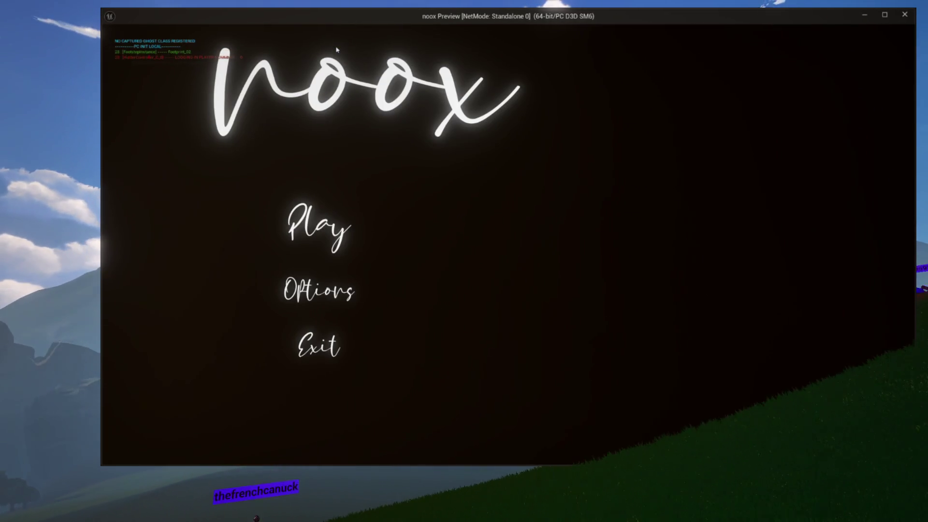
pyautogui.press('Escape')
pyautogui.click(337, 49)
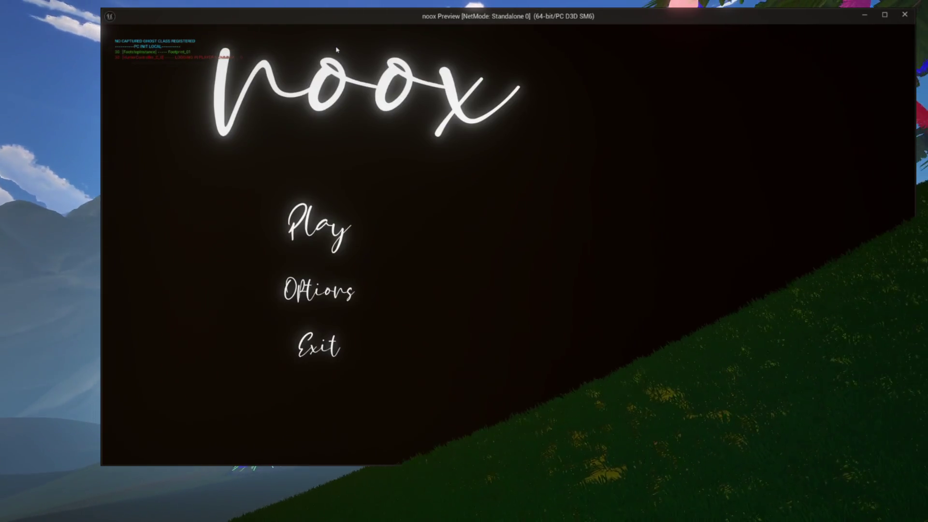
pyautogui.press('Escape')
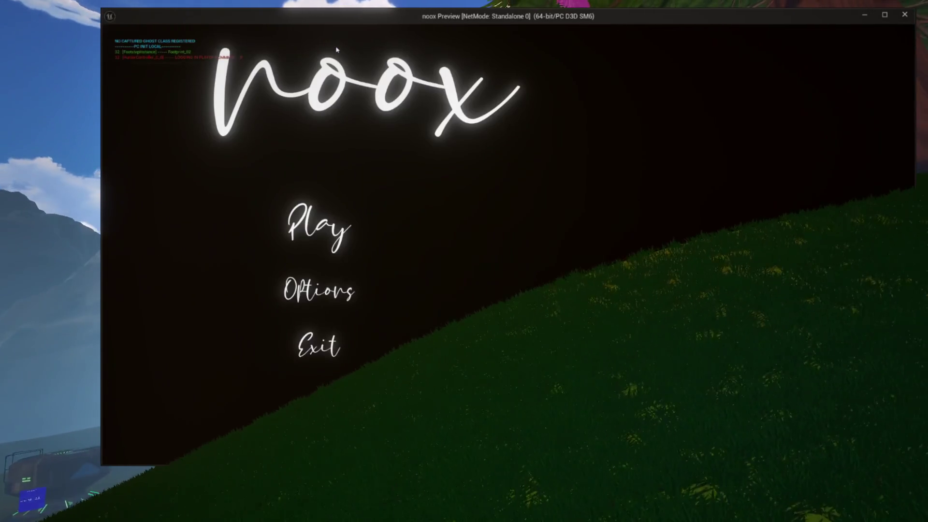
pyautogui.press('Escape')
pyautogui.click(337, 49)
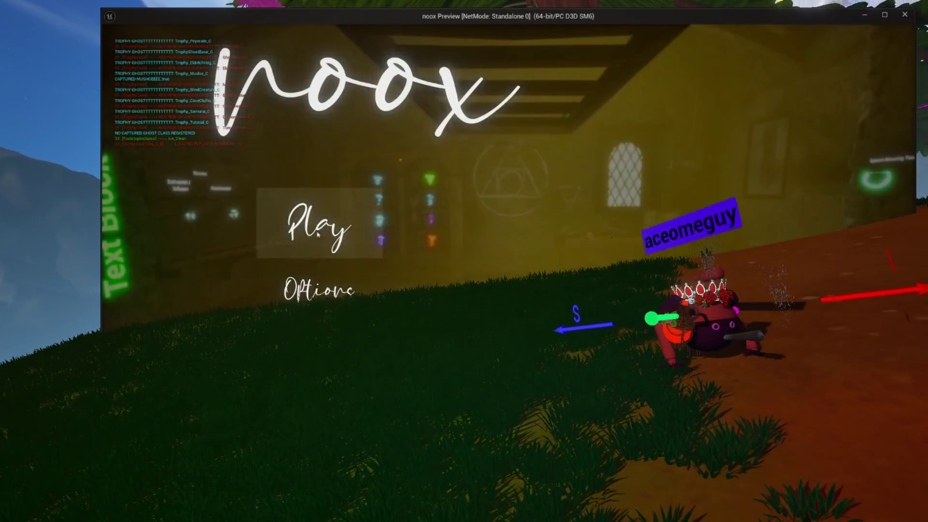
pyautogui.click(318, 234)
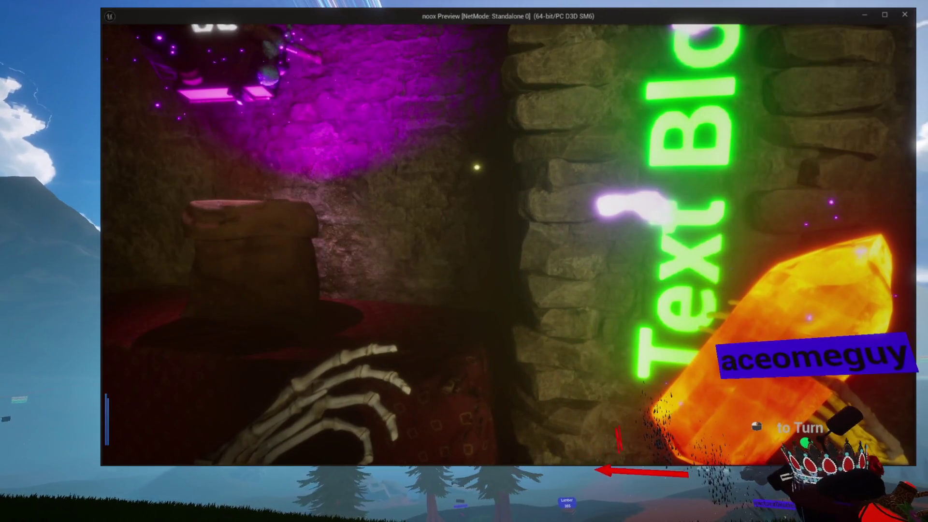
pyautogui.press('Escape')
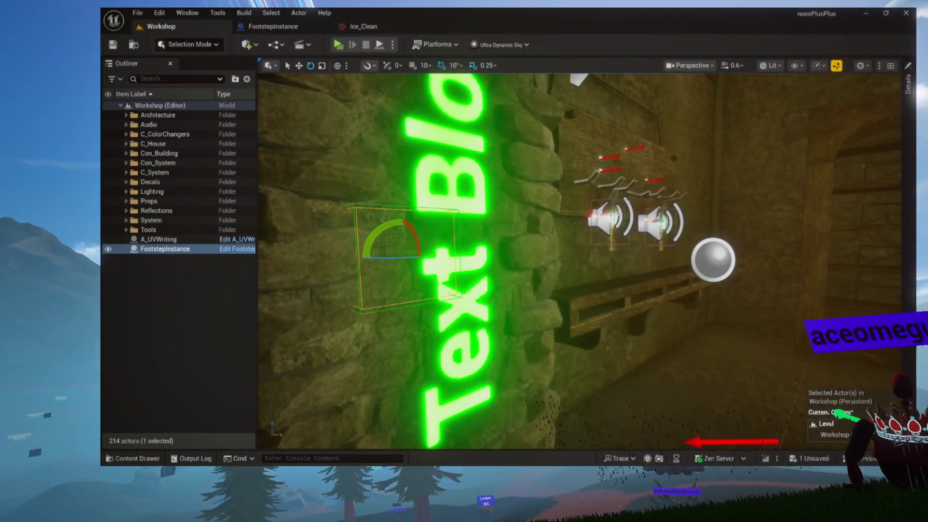
# - Open the Output Log and scroll through its existing entries
pyautogui.press('`')
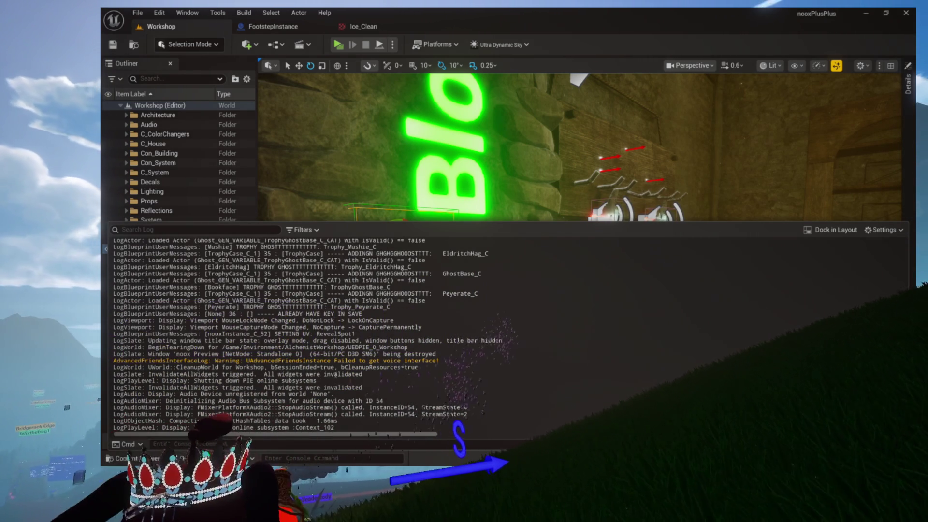
pyautogui.scroll(10, 339, 333)
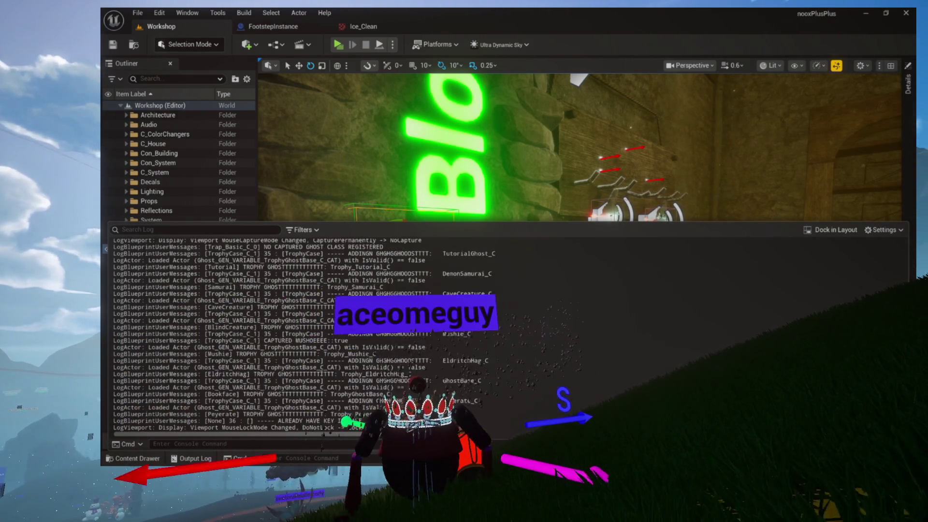
pyautogui.scroll(3, 338, 334)
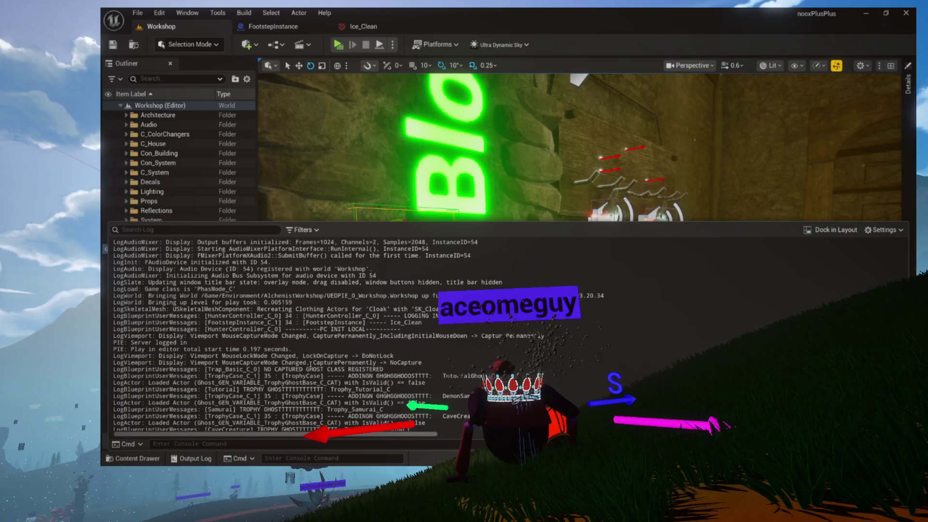
pyautogui.scroll(-3, 312, 369)
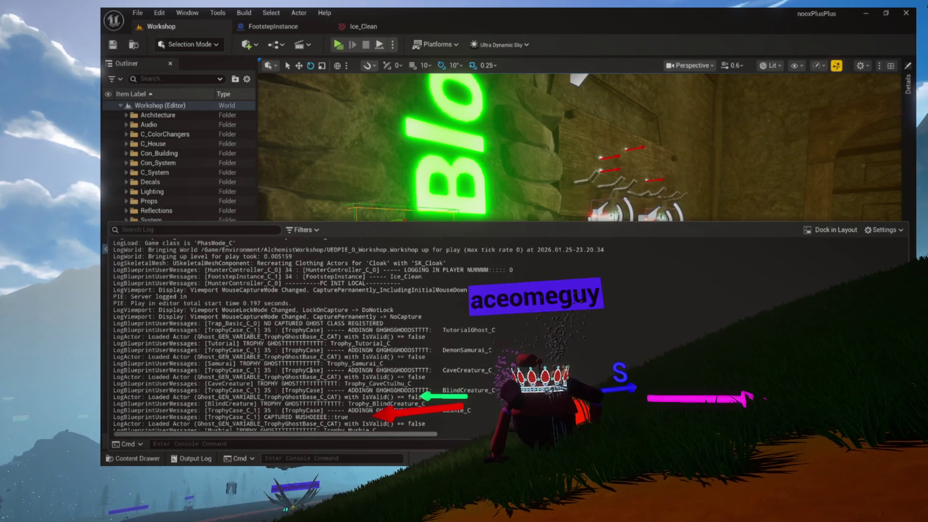
pyautogui.scroll(2, 320, 343)
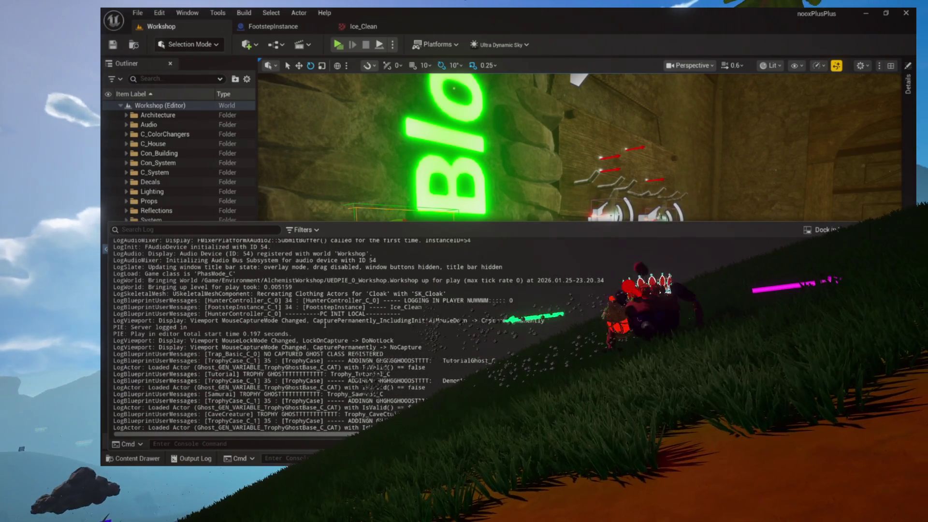
pyautogui.scroll(2, 325, 325)
pyautogui.scroll(4, 252, 333)
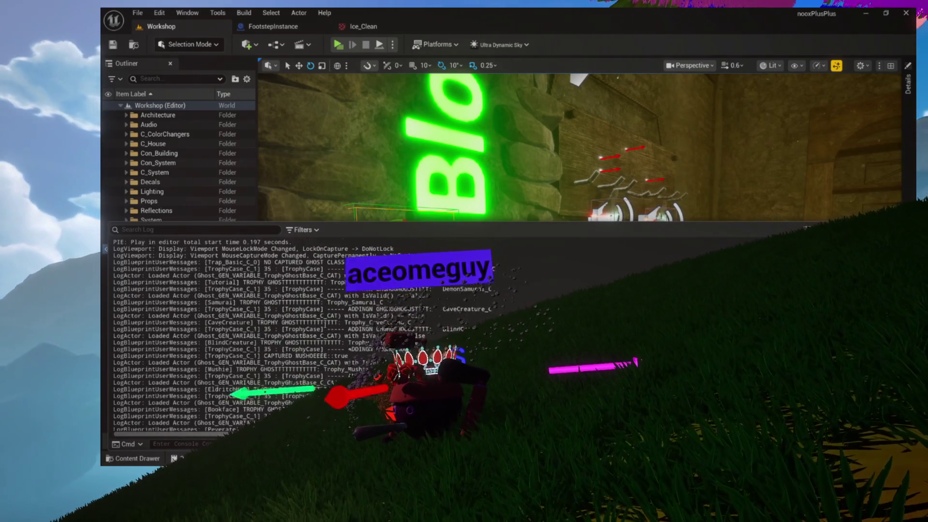
# - Filter the Output Log to show only the LogBlueprintUserMessages category
pyautogui.click(302, 229)
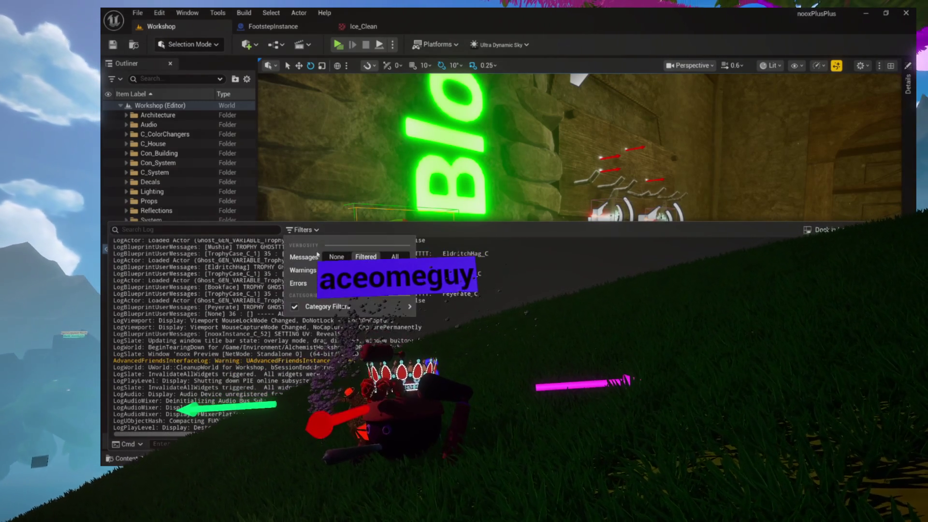
pyautogui.moveTo(390, 312)
pyautogui.click(276, 304)
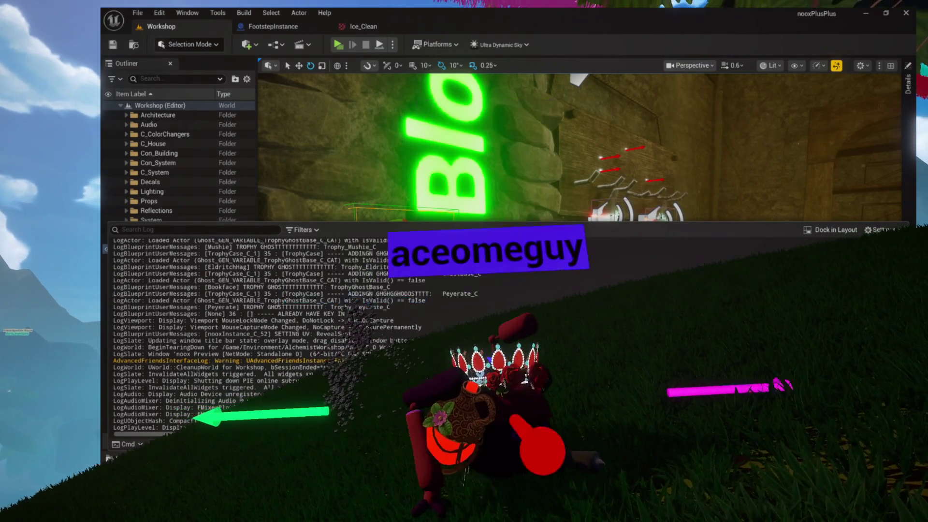
pyautogui.click(302, 230)
pyautogui.click(310, 307)
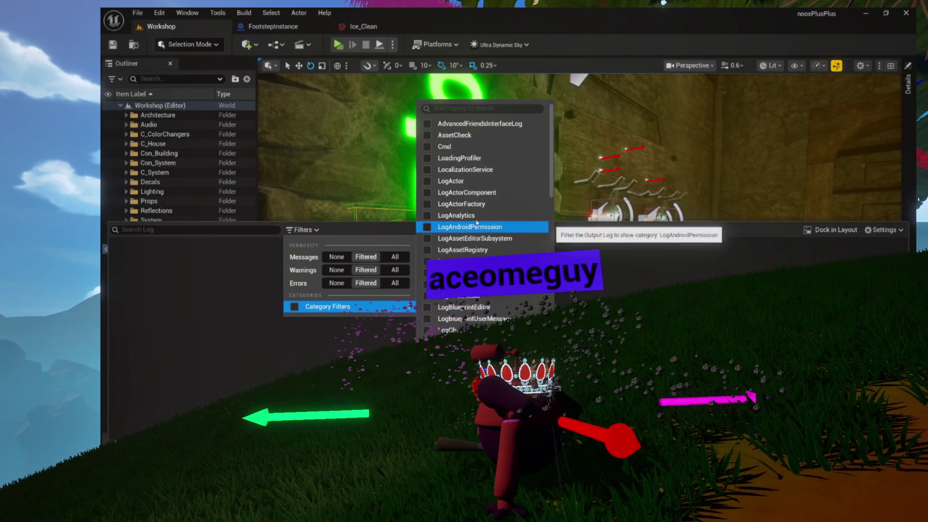
pyautogui.click(477, 318)
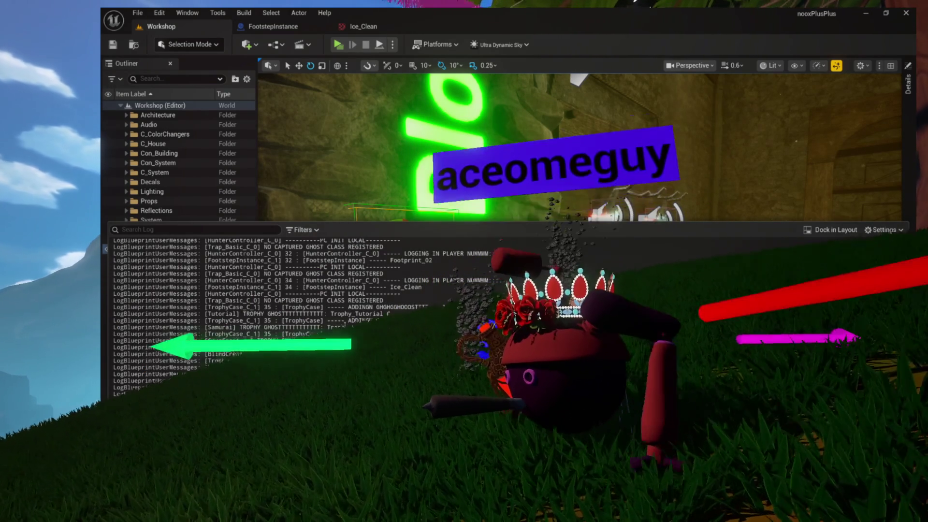
pyautogui.scroll(4, 270, 304)
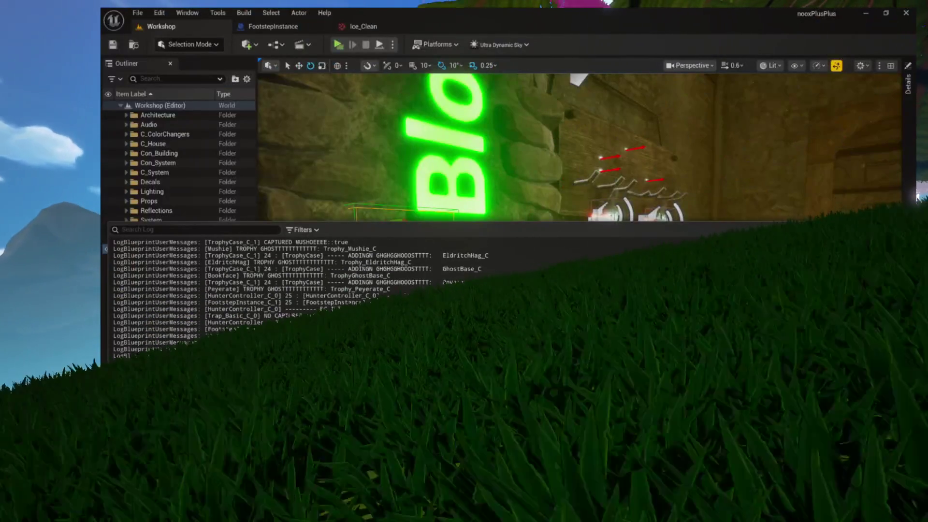
# - Scroll the log and select the FootstepInstance lines naming Footprint_01, Footprint_02 and Ice_Clean
pyautogui.scroll(3, 344, 323)
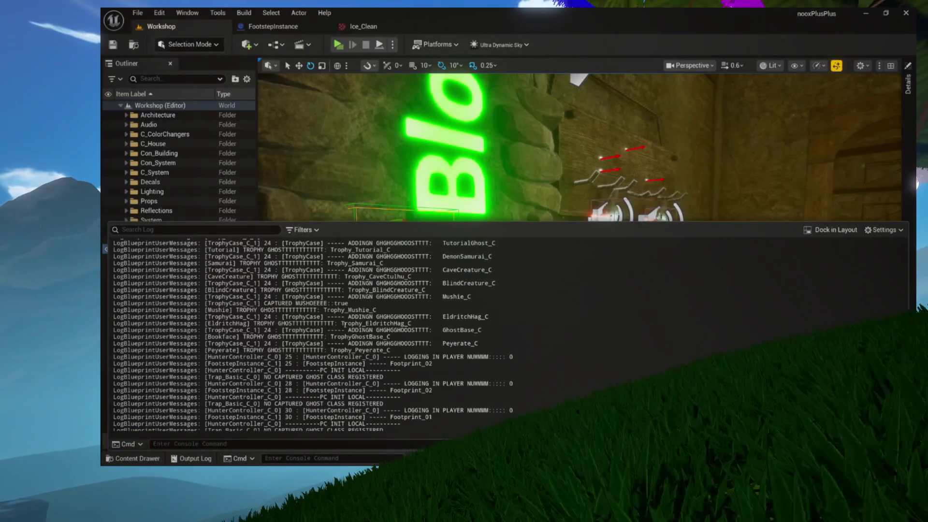
pyautogui.scroll(4, 347, 323)
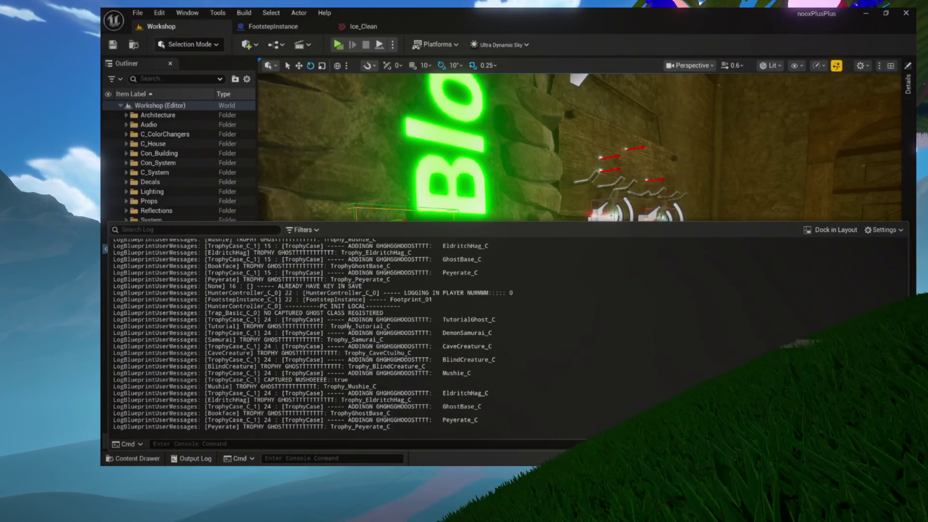
pyautogui.scroll(1, 348, 327)
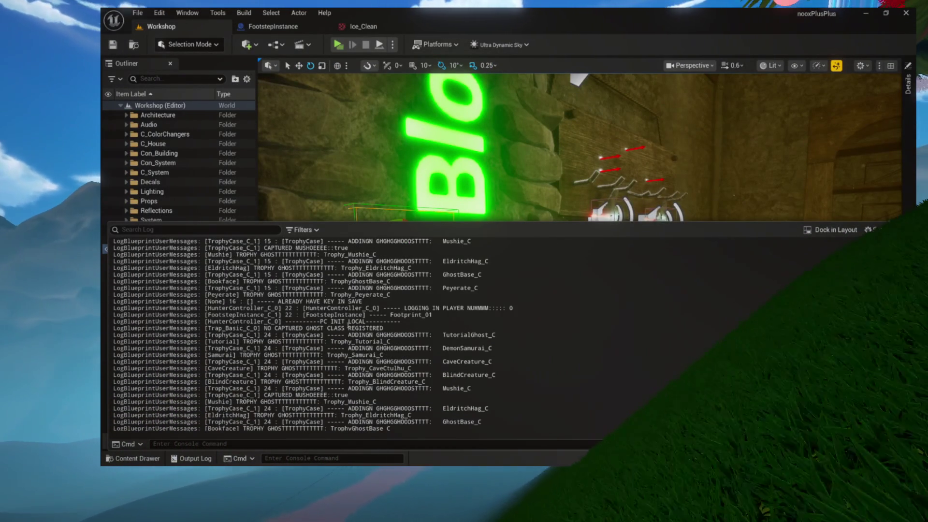
pyautogui.scroll(4, 348, 328)
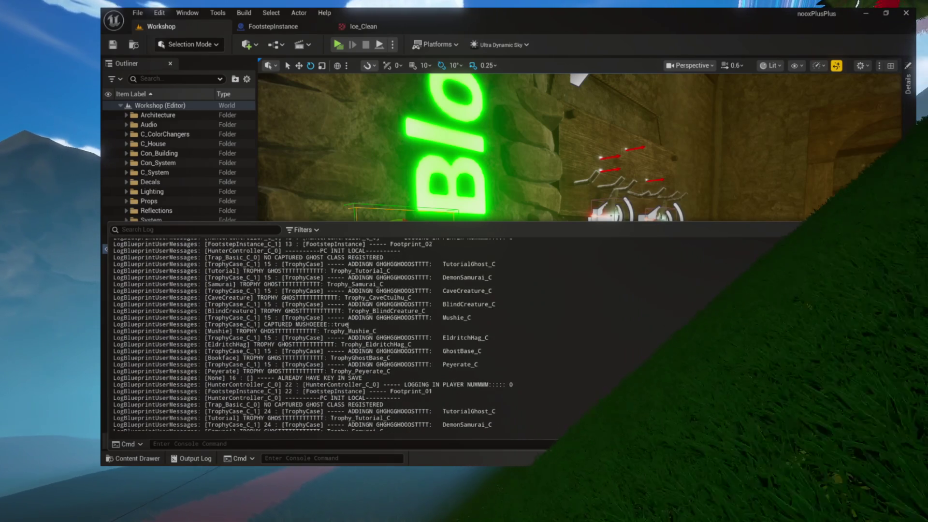
pyautogui.scroll(2, 348, 324)
pyautogui.scroll(5, 348, 326)
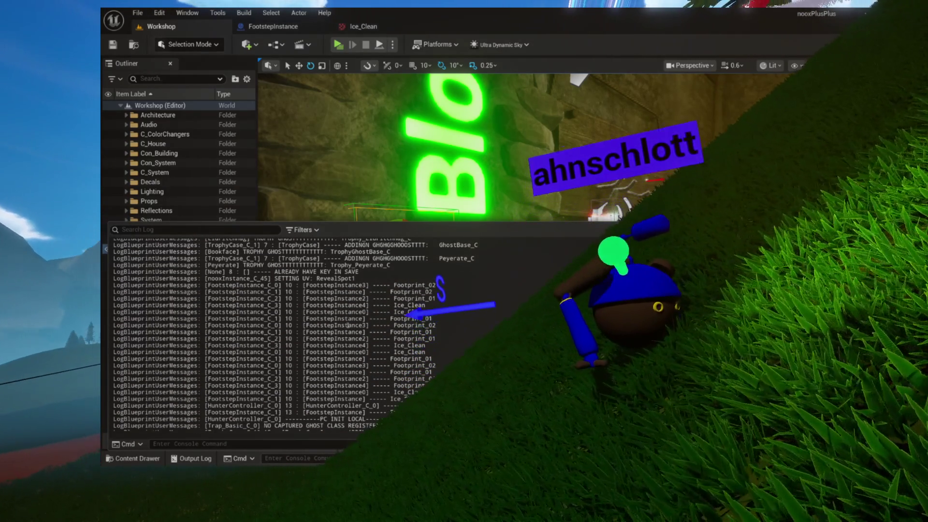
pyautogui.scroll(-3, 347, 334)
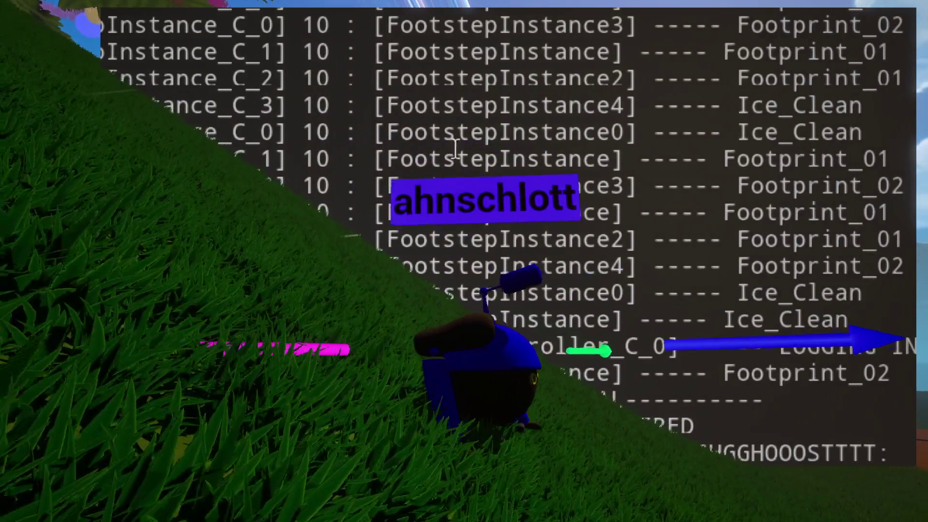
pyautogui.moveTo(476, 92)
pyautogui.mouseDown()
pyautogui.moveTo(473, 137)
pyautogui.moveTo(636, 242)
pyautogui.moveTo(825, 321)
pyautogui.moveTo(831, 382)
pyautogui.mouseUp()
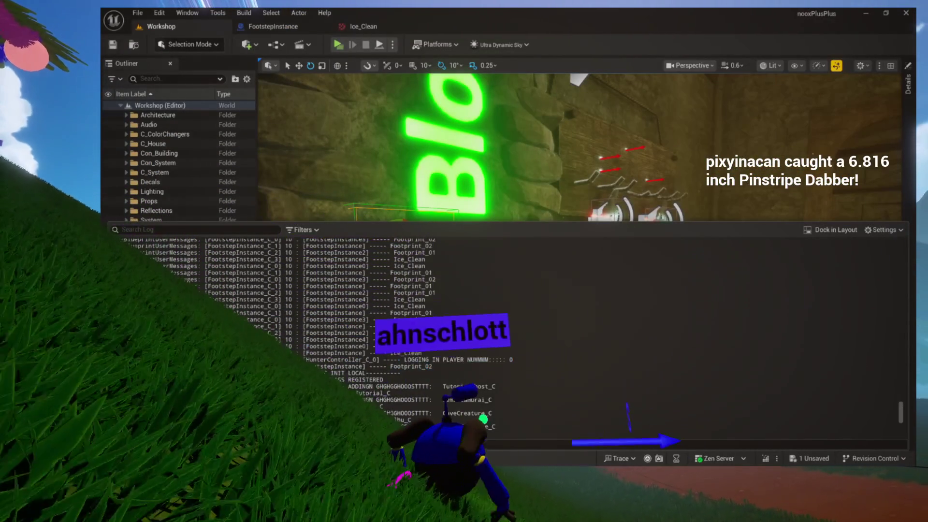
# - Check FootstepInstance's Construction Script, then launch Play in Standalone from the Workshop level
pyautogui.click(274, 28)
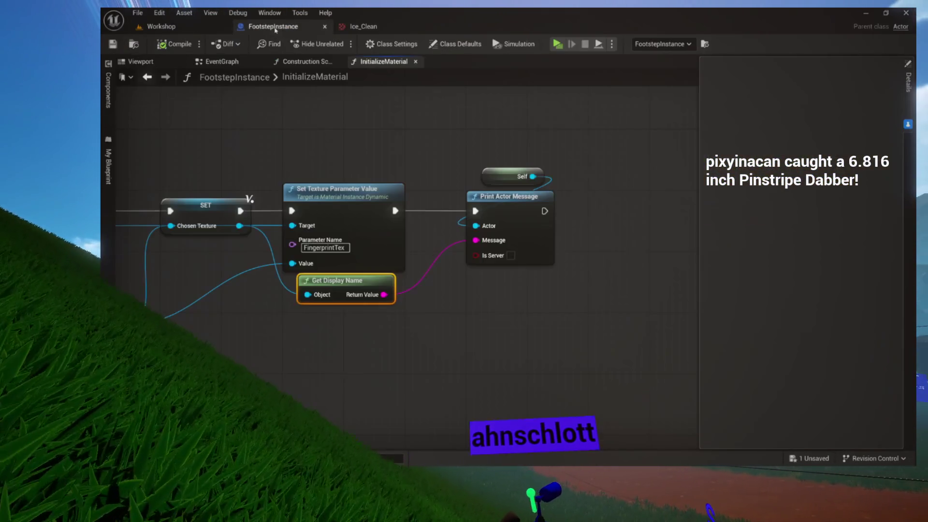
pyautogui.click(293, 65)
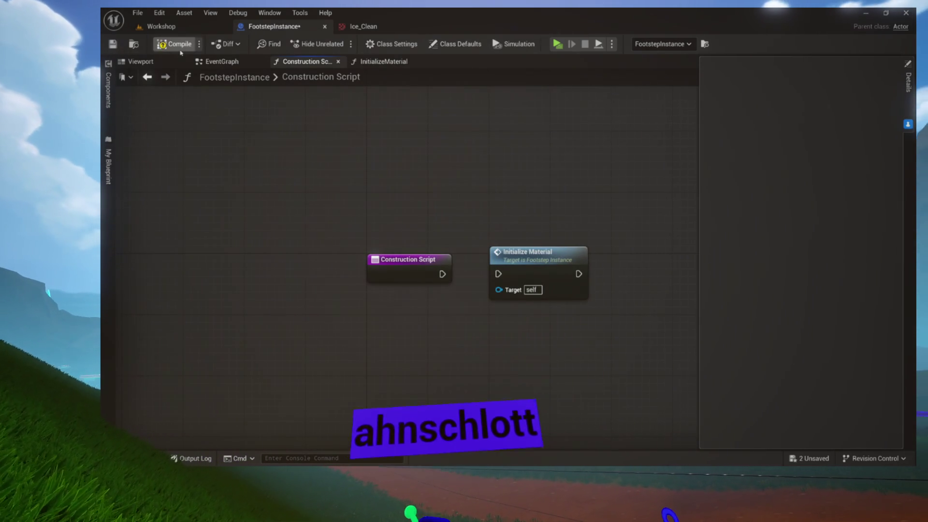
pyautogui.click(185, 31)
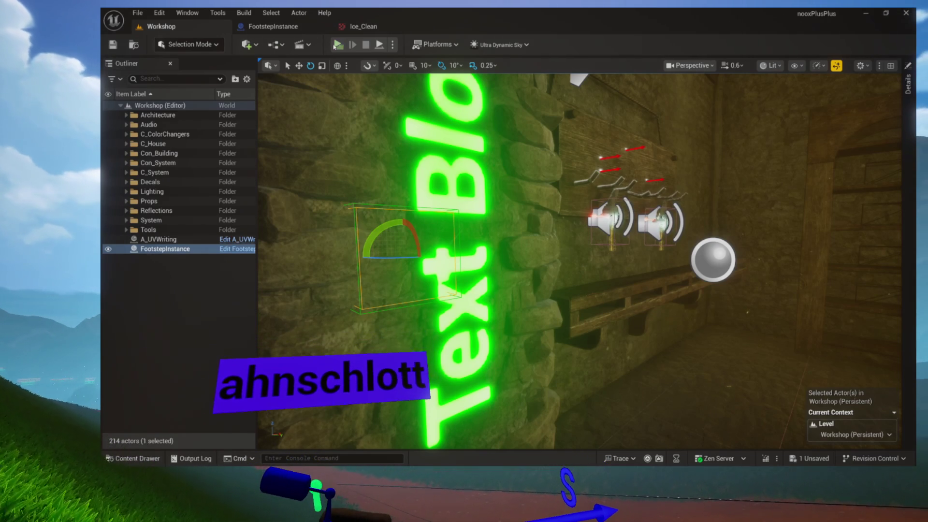
pyautogui.click(335, 45)
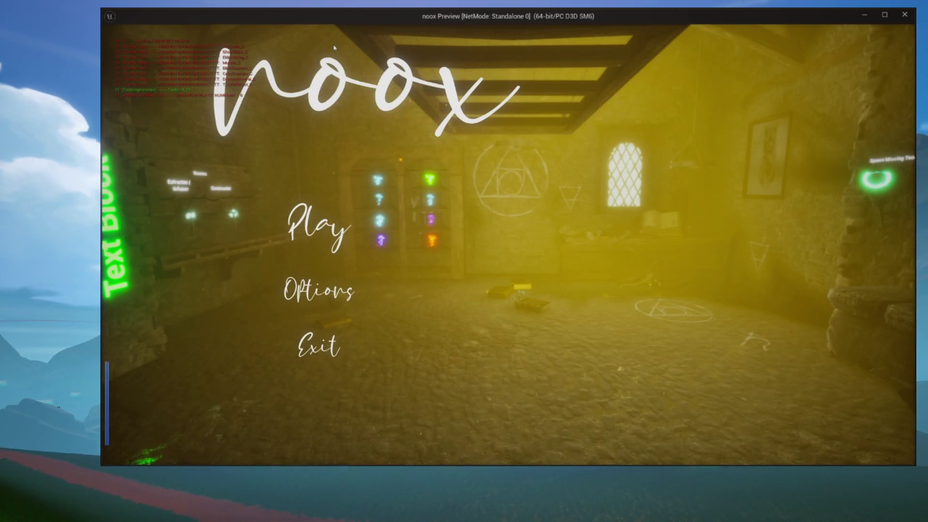
# - Relaunch the standalone game three times, enter the level once, then reopen FootstepInstance's EventGraph
pyautogui.press('Escape')
pyautogui.click(334, 46)
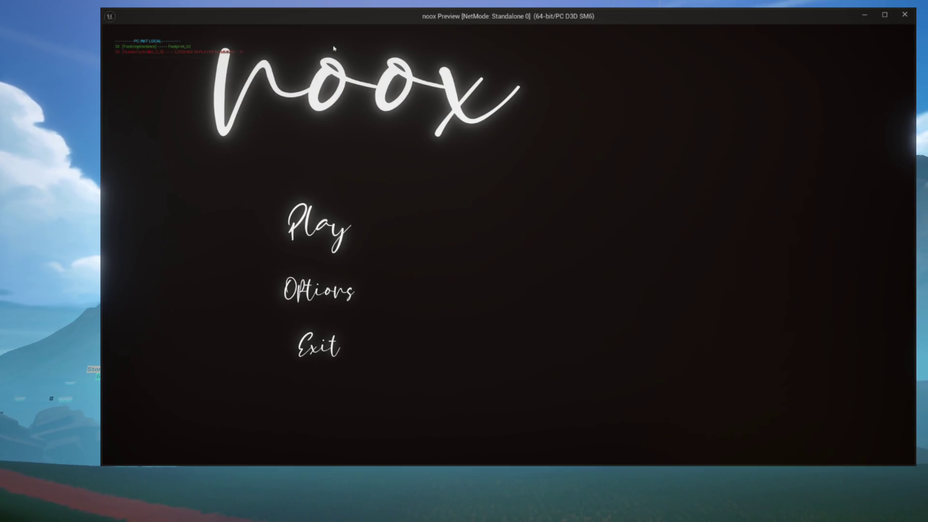
pyautogui.press('Escape')
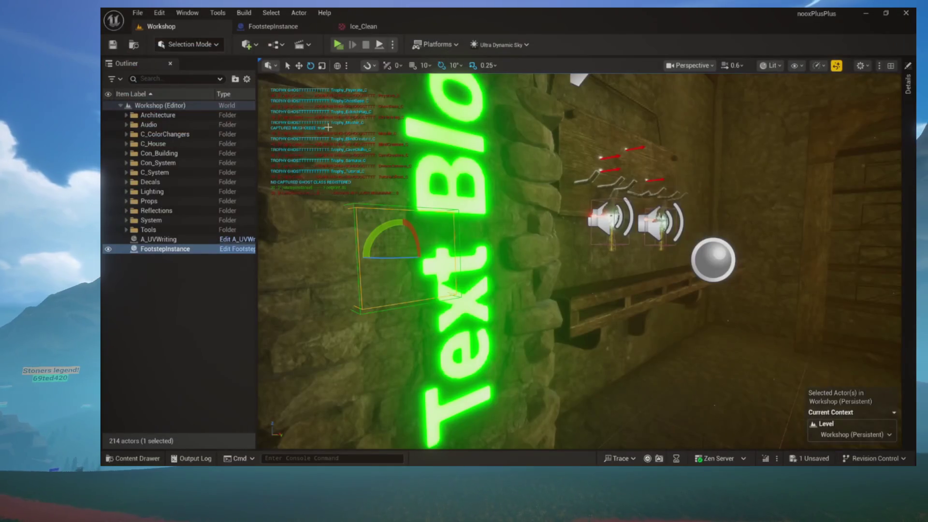
pyautogui.click(337, 46)
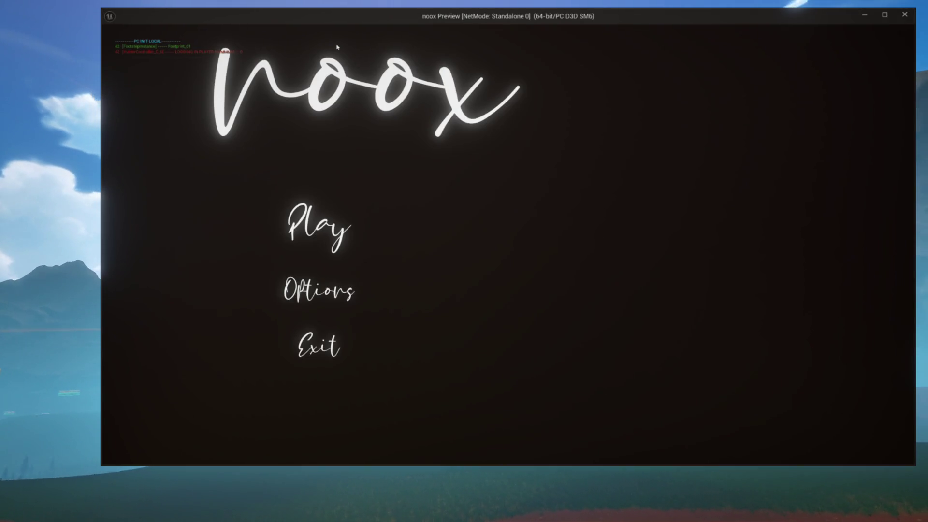
pyautogui.press('Escape')
pyautogui.click(337, 46)
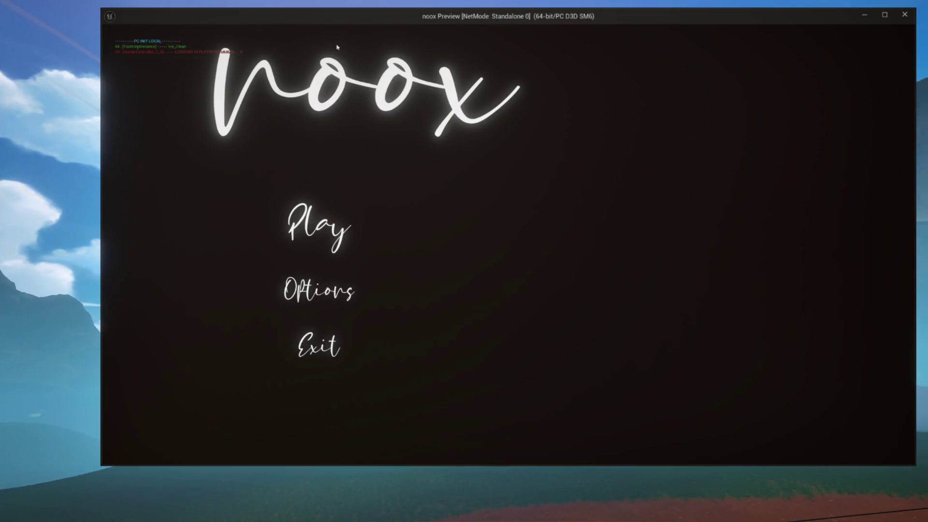
pyautogui.click(323, 213)
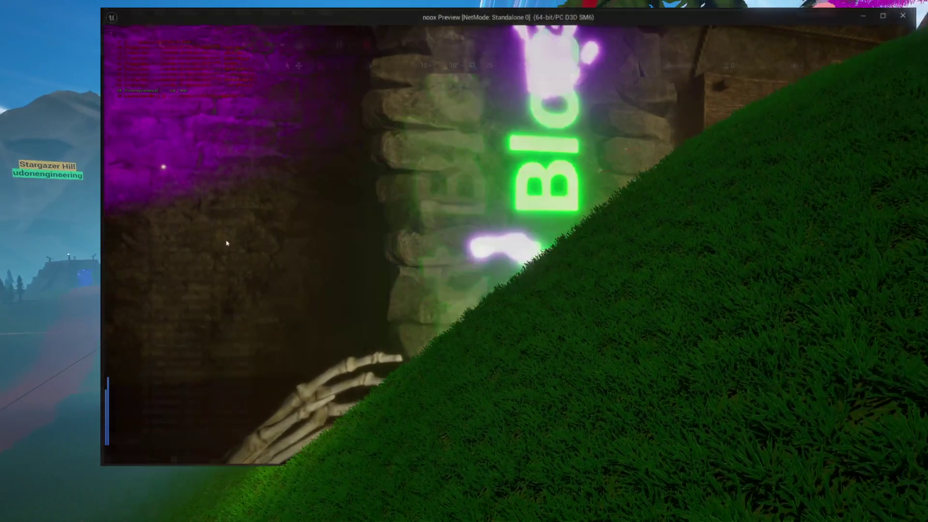
pyautogui.press('Escape')
pyautogui.click(257, 26)
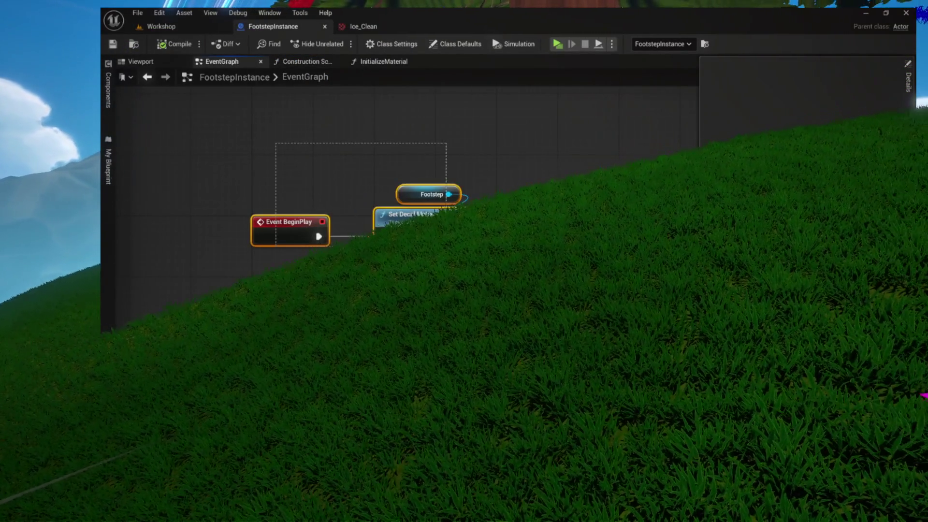
# - Open the InitializeMaterial graph and pan across its RANDOM, Select and Set Texture Parameter nodes
pyautogui.click(447, 129)
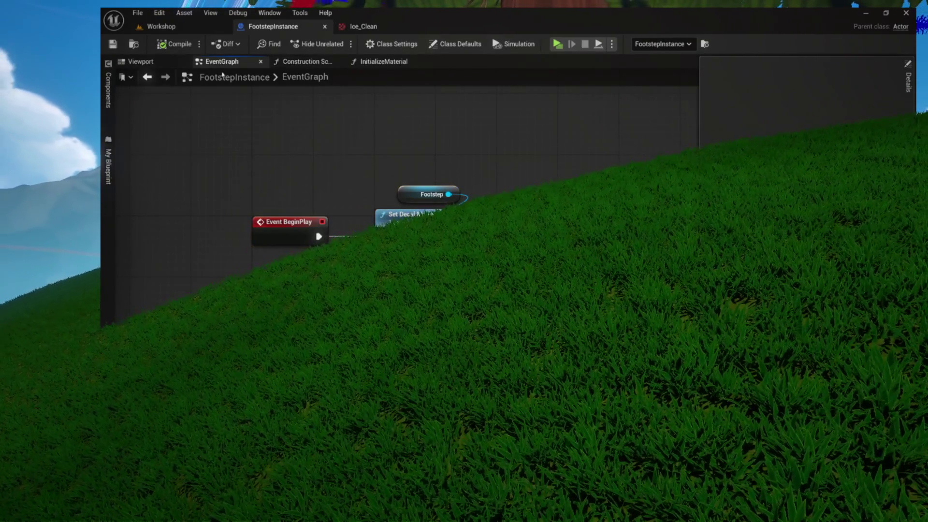
pyautogui.click(141, 62)
pyautogui.click(375, 62)
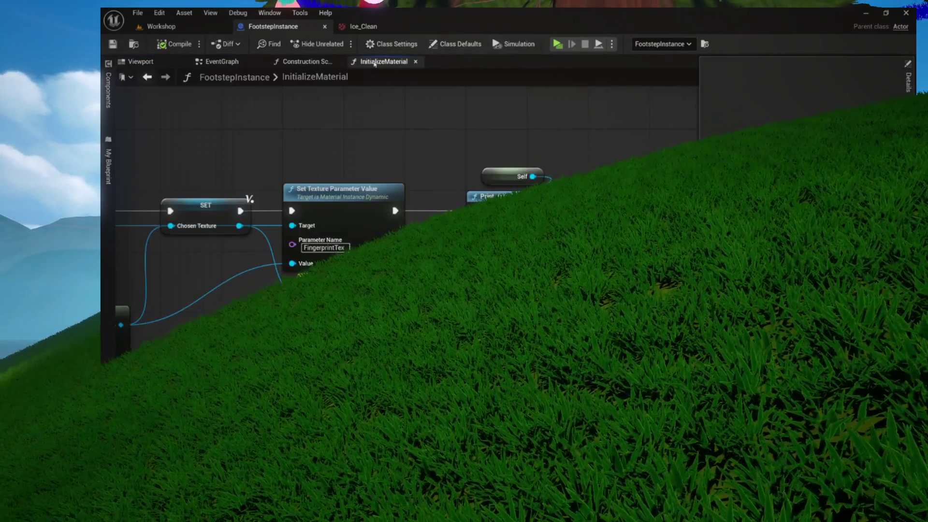
pyautogui.moveTo(354, 139)
pyautogui.mouseDown()
pyautogui.moveTo(404, 149)
pyautogui.moveTo(475, 140)
pyautogui.mouseUp()
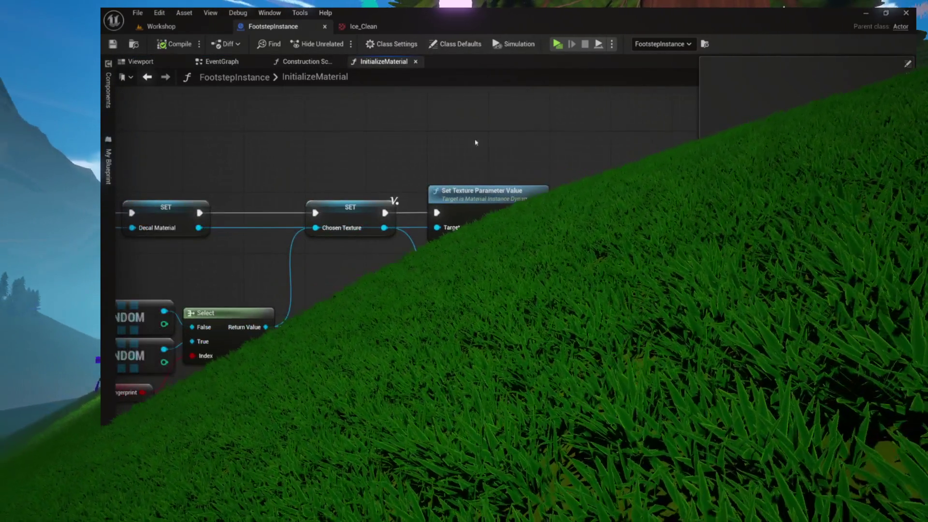
pyautogui.moveTo(371, 144); pyautogui.dragTo(501, 139)
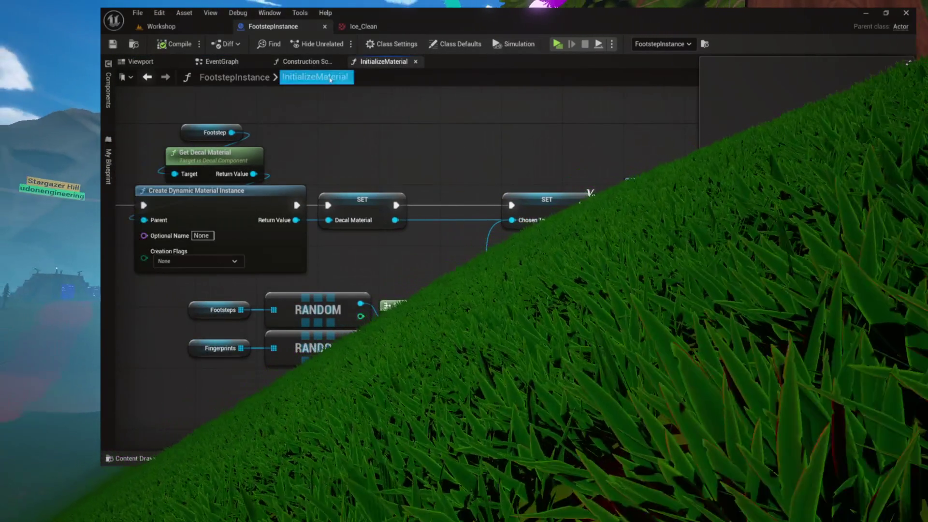
pyautogui.moveTo(312, 168); pyautogui.dragTo(393, 182)
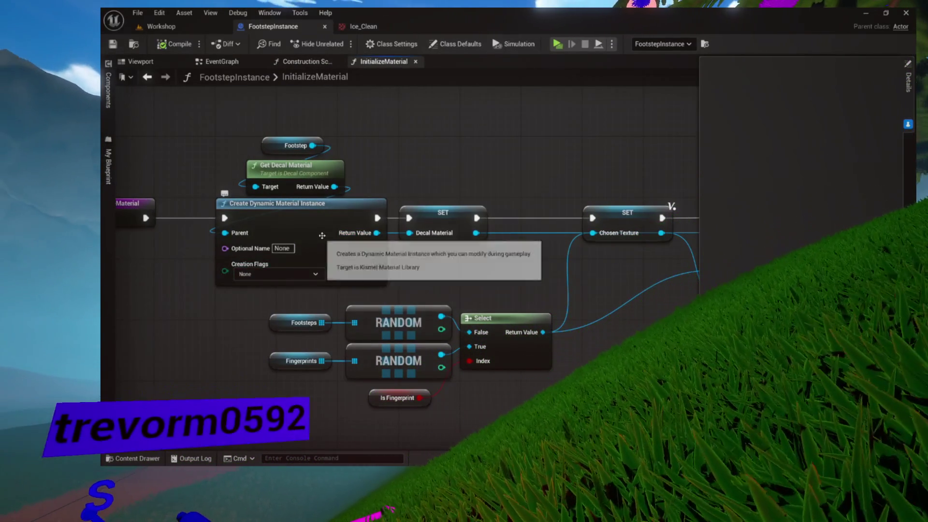
pyautogui.moveTo(503, 159)
pyautogui.mouseDown()
pyautogui.moveTo(230, 166)
pyautogui.moveTo(284, 137)
pyautogui.moveTo(217, 135)
pyautogui.moveTo(270, 129)
pyautogui.mouseUp()
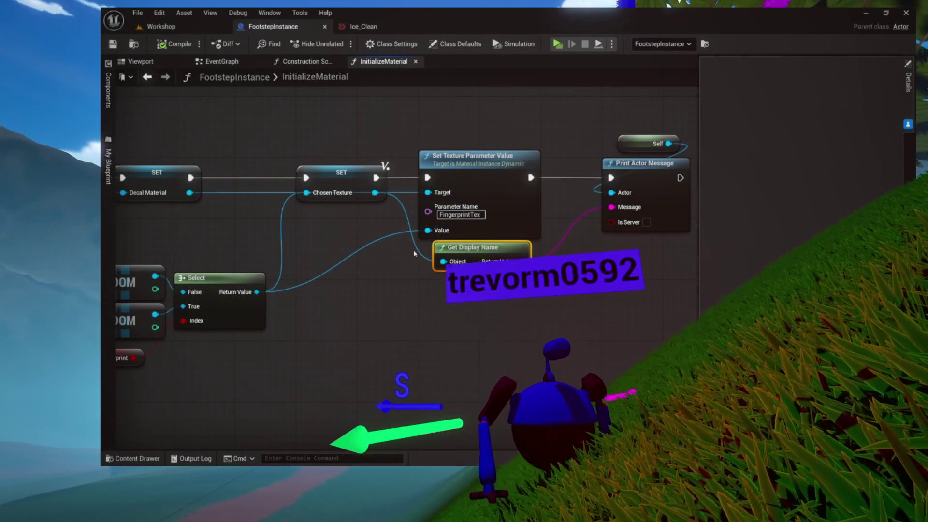
pyautogui.moveTo(352, 232)
pyautogui.mouseDown()
pyautogui.moveTo(426, 209)
pyautogui.moveTo(350, 210)
pyautogui.mouseUp()
# - Wire Chosen Texture into Get Display Name too, then start a standalone play test
pyautogui.moveTo(374, 170)
pyautogui.mouseDown()
pyautogui.moveTo(379, 185)
pyautogui.moveTo(426, 208)
pyautogui.mouseUp()
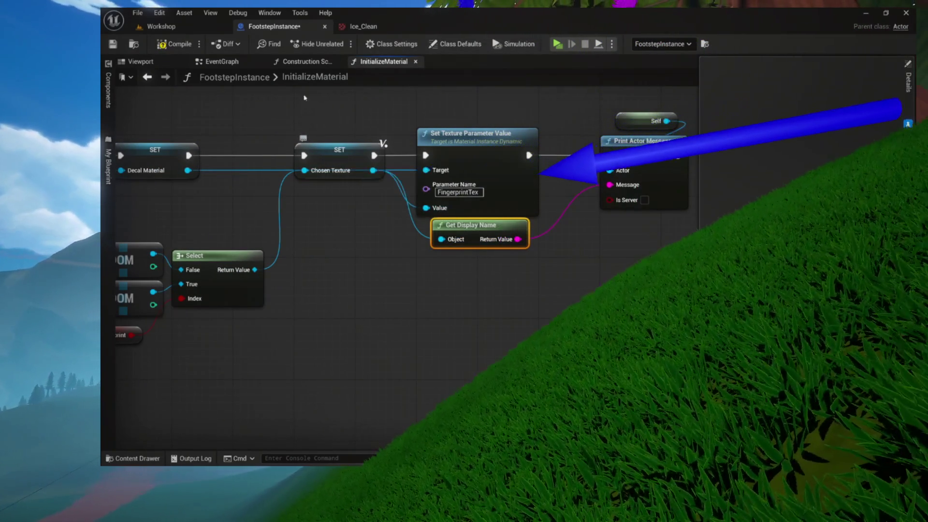
pyautogui.scroll(4, 336, 162)
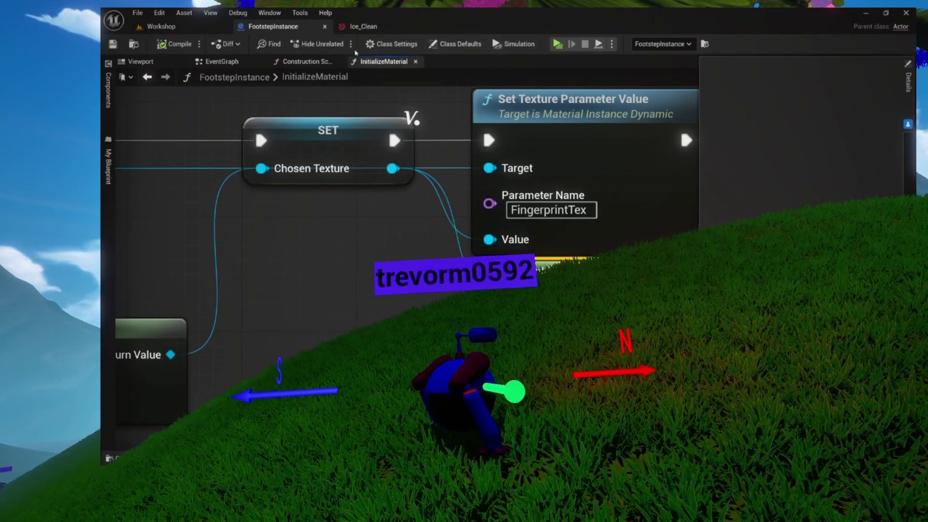
pyautogui.click(557, 45)
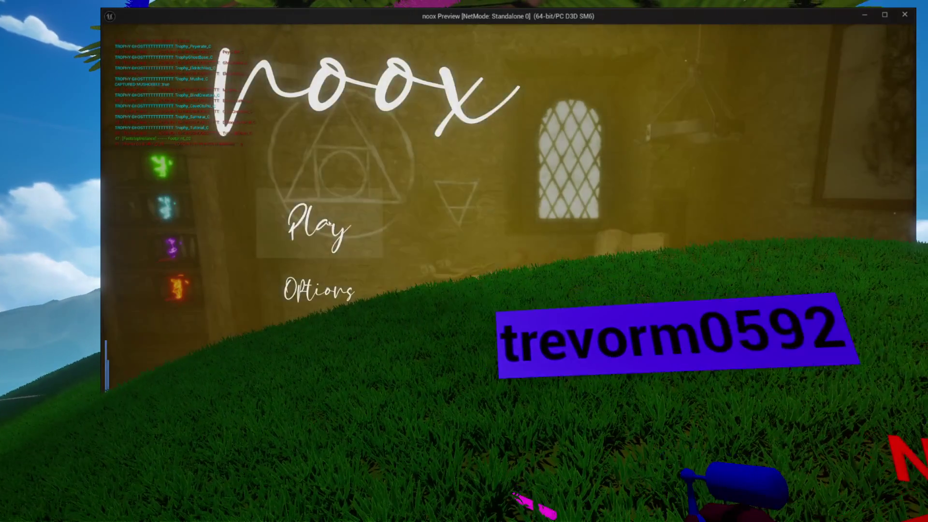
# - Enter the level in the standalone game, close it, then relaunch and enter again
pyautogui.click(329, 223)
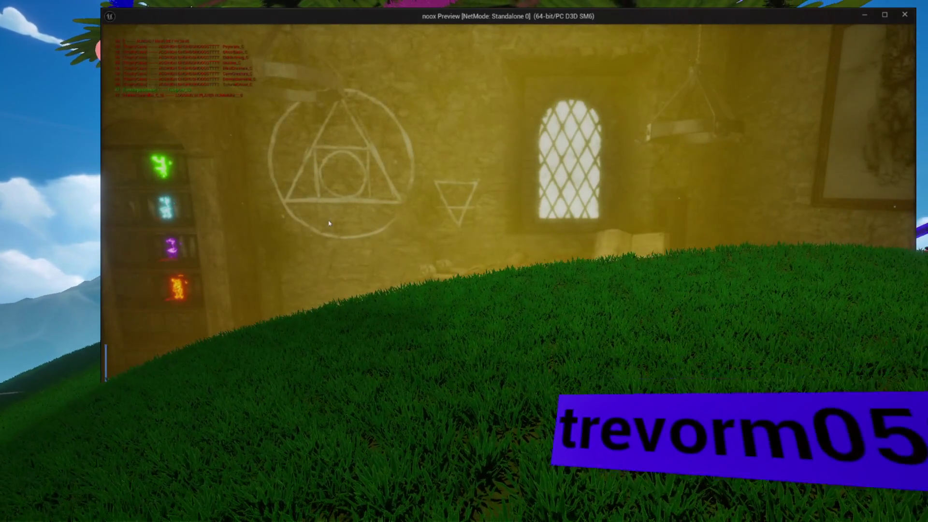
pyautogui.press('Escape')
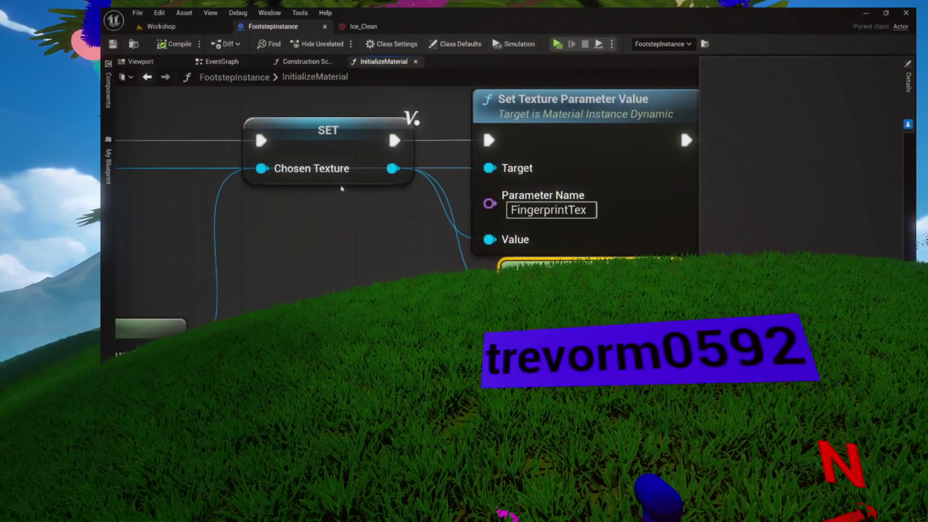
pyautogui.click(558, 44)
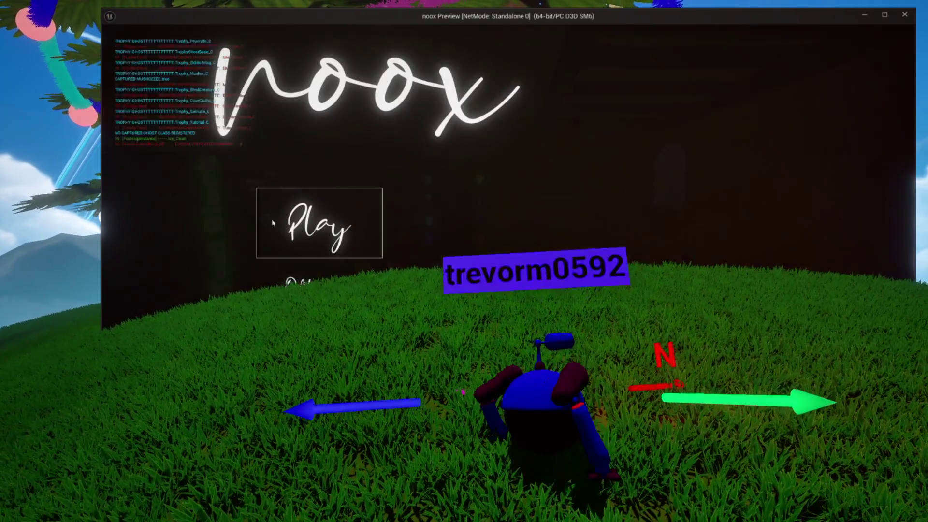
pyautogui.click(273, 206)
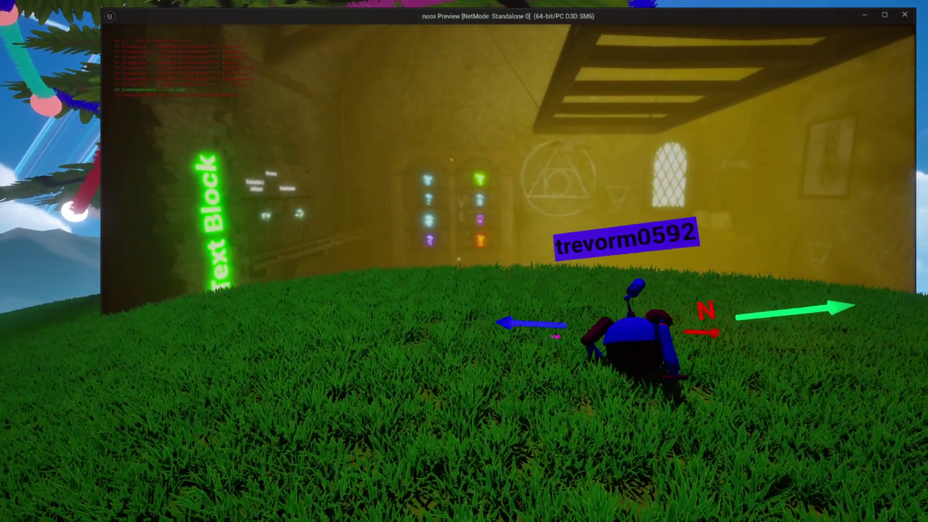
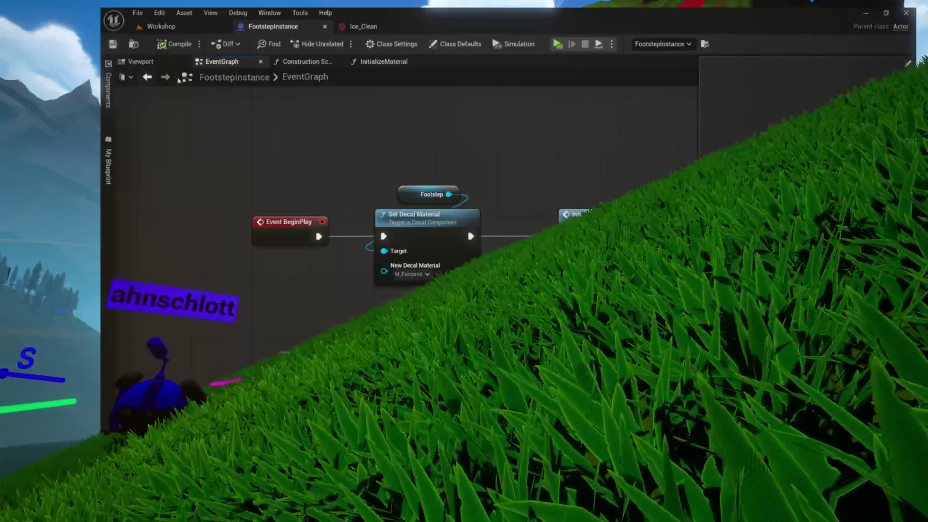
# - Show the blueprint viewport and select the Footstep decal component
pyautogui.click(164, 62)
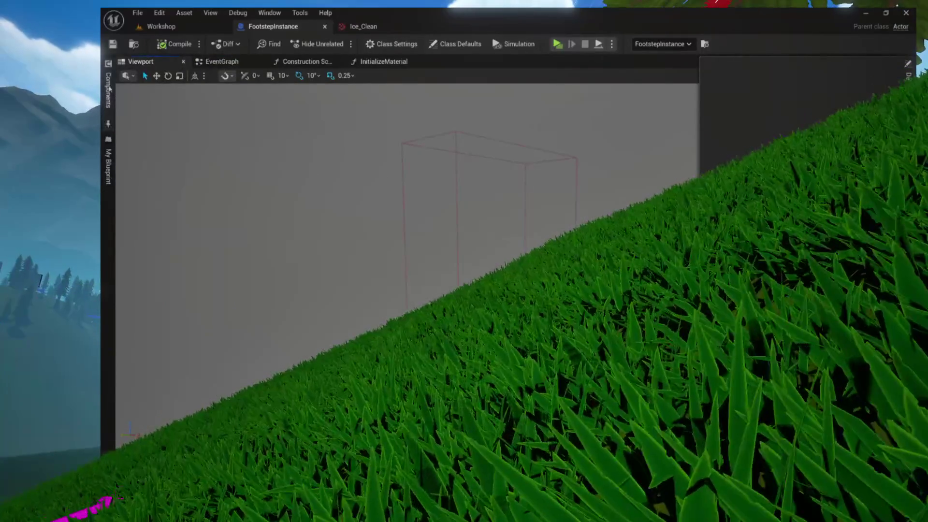
pyautogui.click(109, 89)
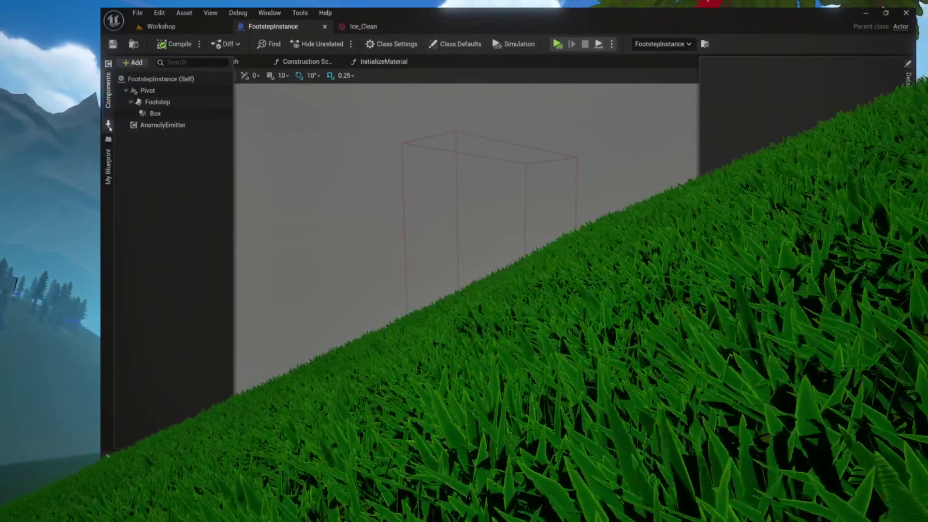
pyautogui.click(155, 104)
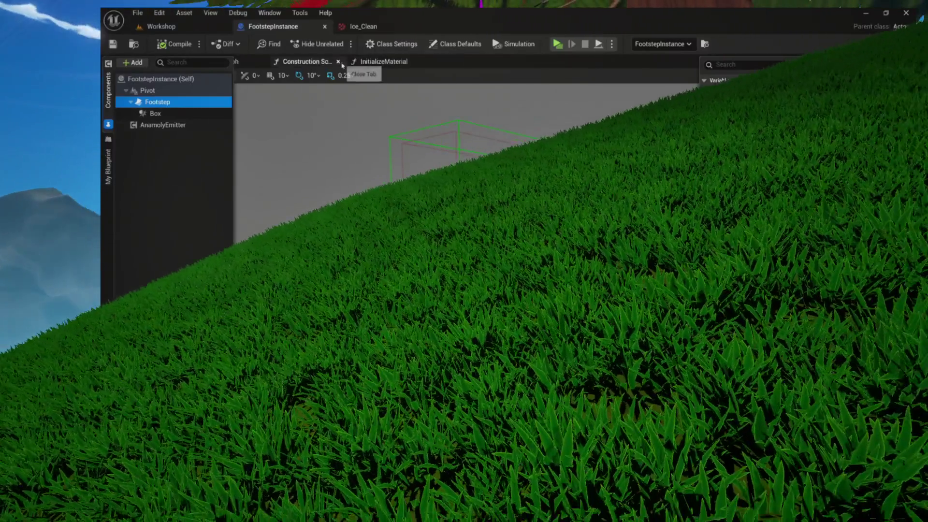
# - Check the InitializeMaterial function, bring the BeginPlay nodes into view, and open the Content Drawer
pyautogui.click(362, 62)
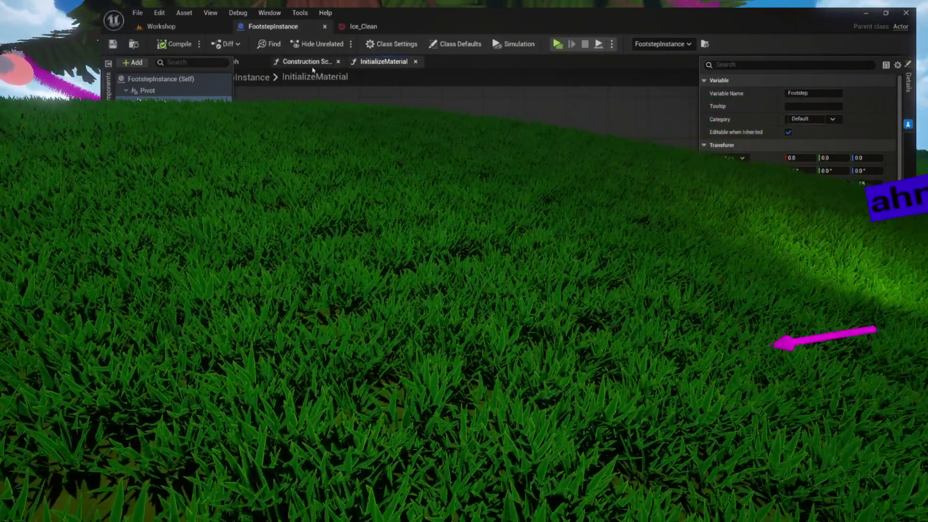
pyautogui.click(324, 63)
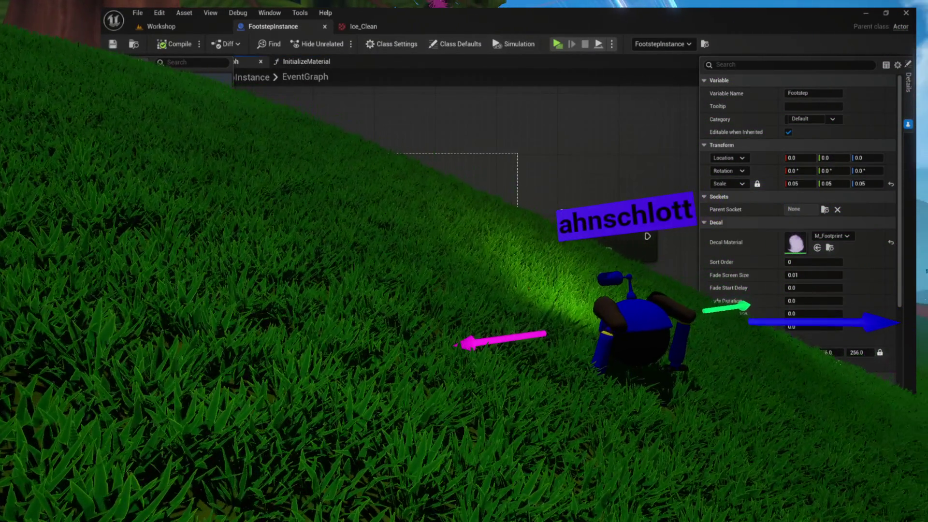
pyautogui.moveTo(517, 218); pyautogui.dragTo(644, 275)
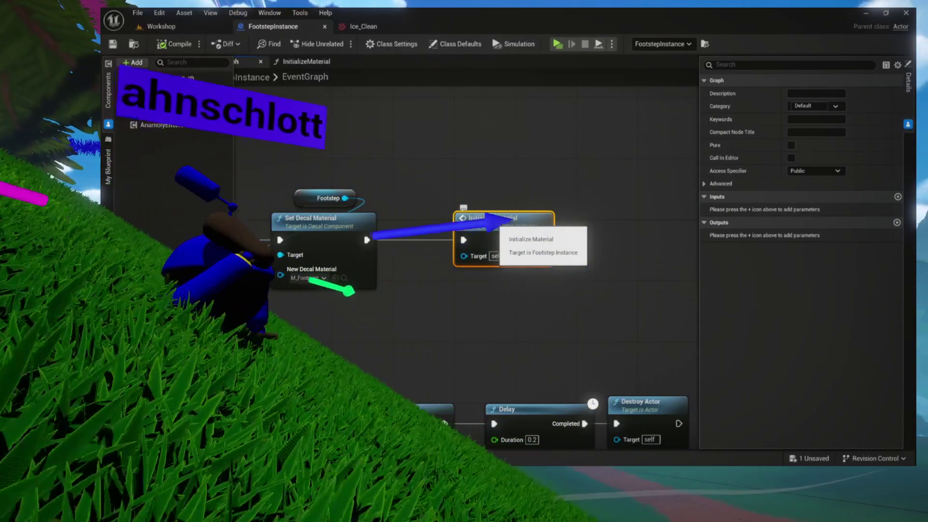
pyautogui.moveTo(406, 226); pyautogui.dragTo(511, 198)
pyautogui.hotkey('ctrl', 'space')
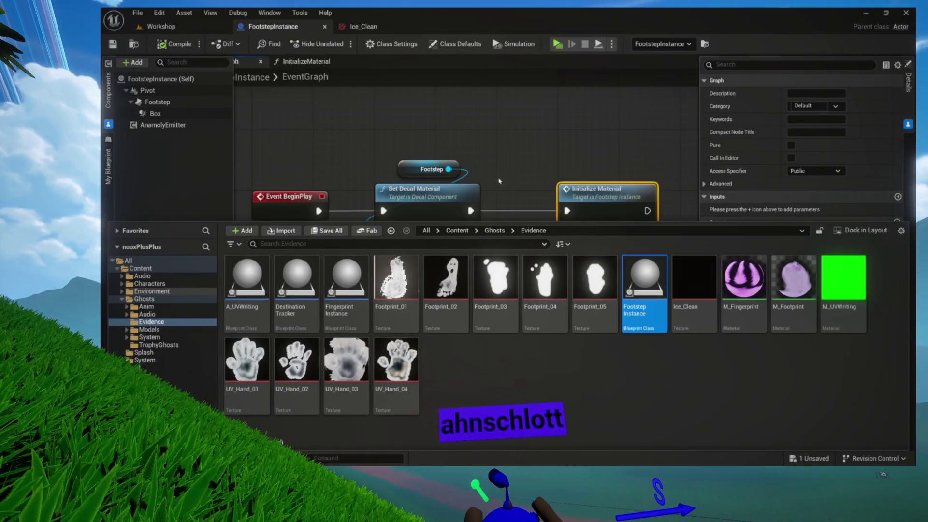
# - Look over the Workshop level, then go back to the FootstepInstance event graph
pyautogui.click(161, 26)
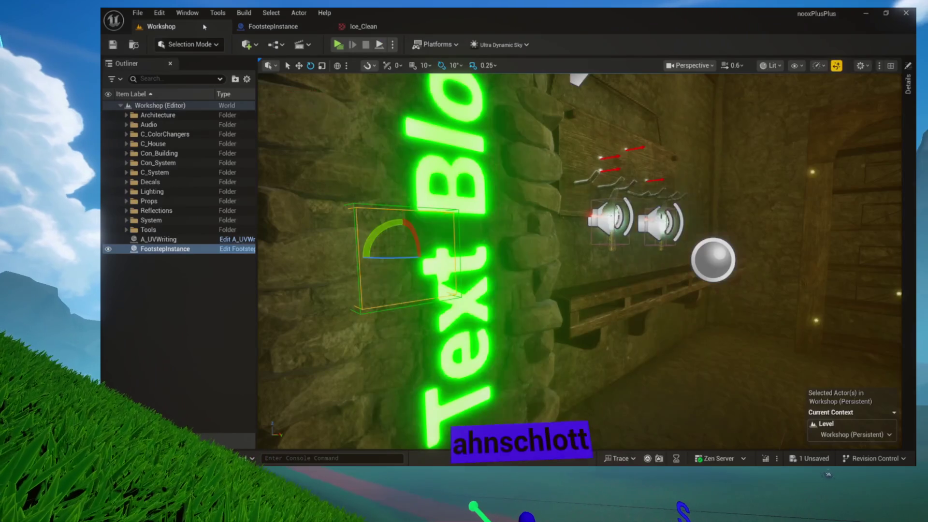
pyautogui.scroll(2, 319, 160)
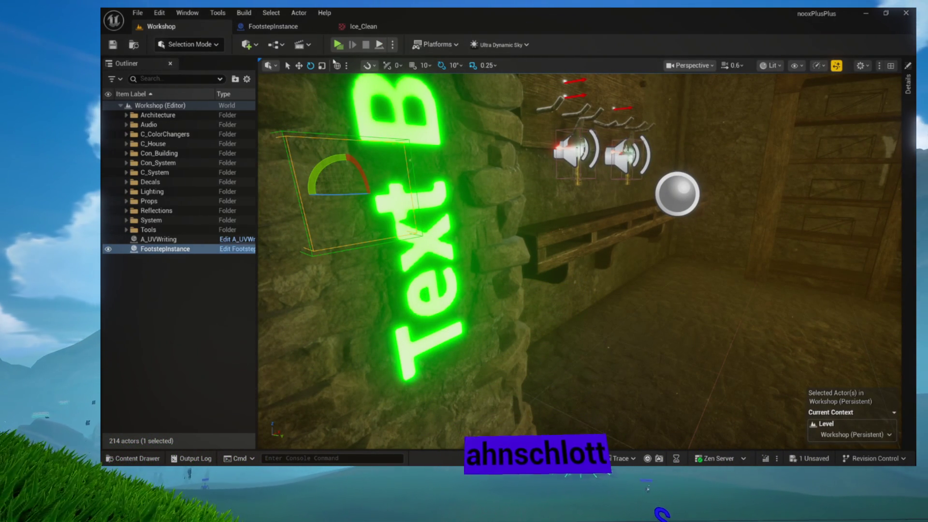
pyautogui.click(287, 28)
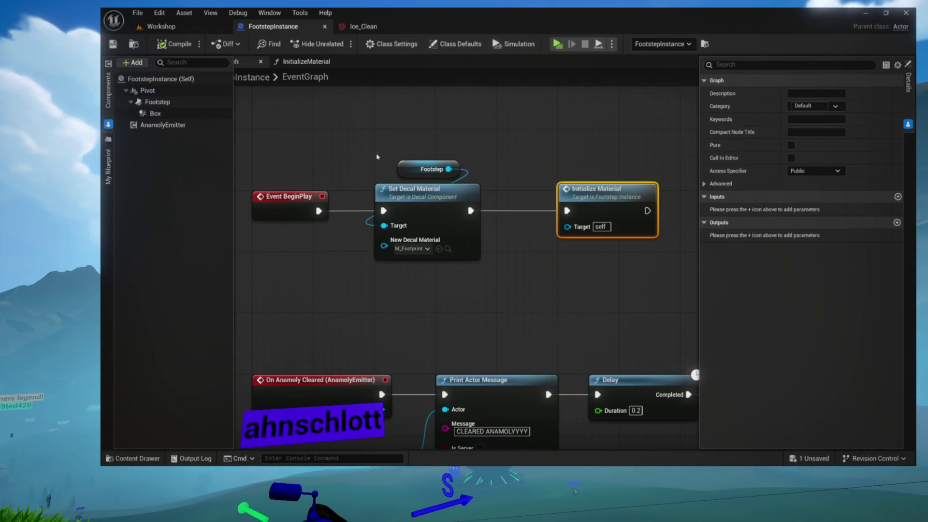
# - Select the BeginPlay chain nodes, then browse to and open M_Footprint from the decal material pin
pyautogui.click(332, 166)
pyautogui.moveTo(332, 166); pyautogui.dragTo(654, 263)
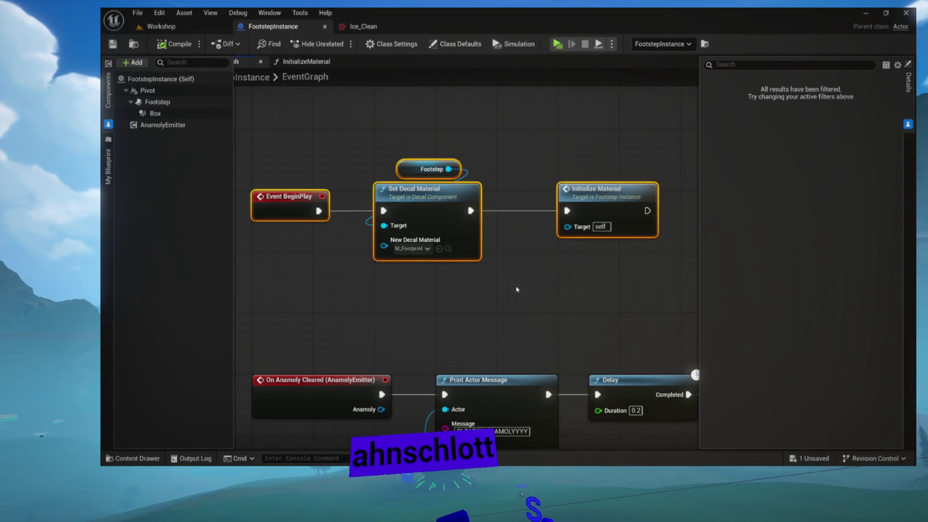
pyautogui.moveTo(249, 171)
pyautogui.mouseDown()
pyautogui.moveTo(528, 207)
pyautogui.moveTo(639, 276)
pyautogui.mouseUp()
pyautogui.click(600, 313)
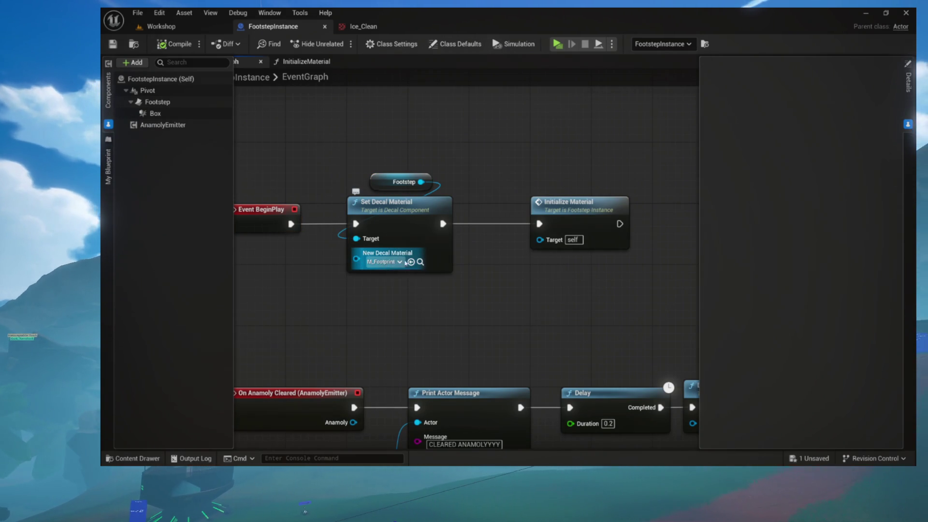
pyautogui.click(421, 262)
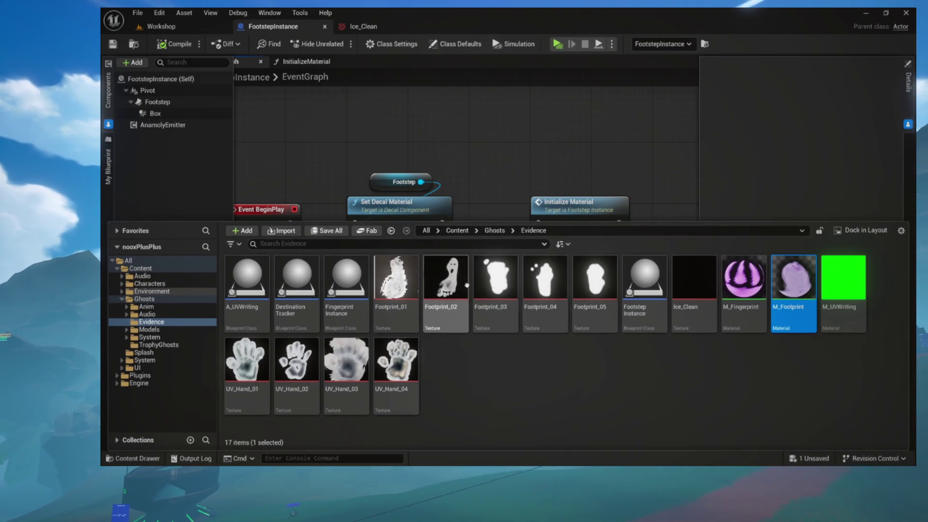
pyautogui.doubleClick(795, 320)
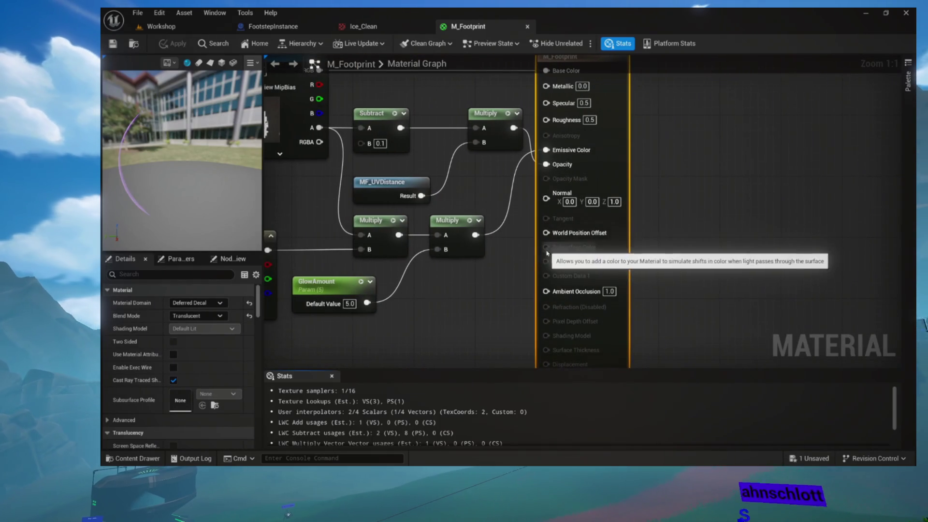
# - Select M_Footprint's FingerprintTex parameter and cross-check it against the blueprint's decal material
pyautogui.moveTo(554, 307); pyautogui.dragTo(655, 337)
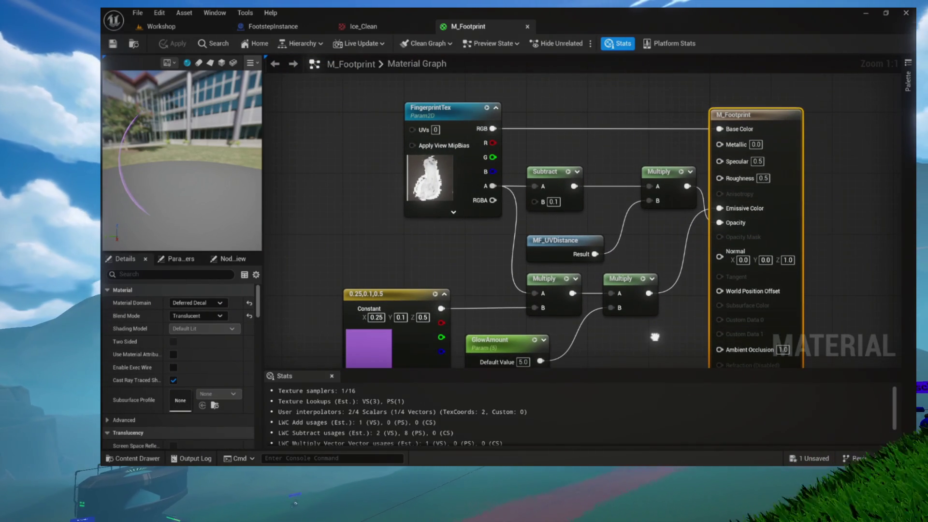
pyautogui.click(442, 116)
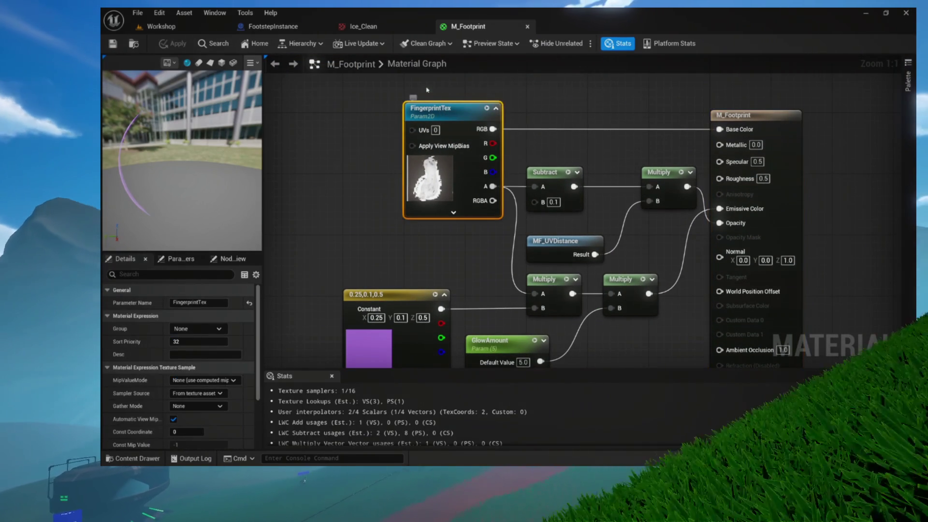
pyautogui.click(299, 28)
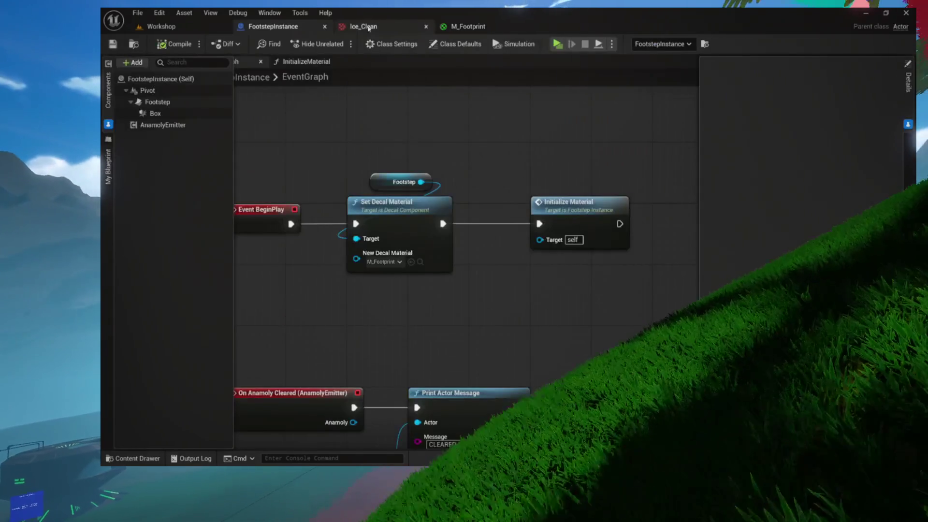
pyautogui.click(362, 27)
pyautogui.click(287, 28)
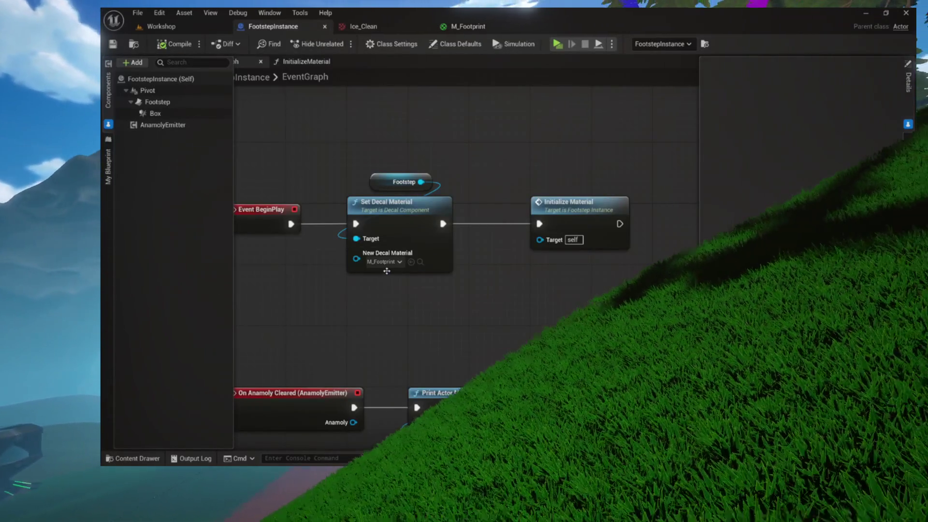
pyautogui.click(411, 262)
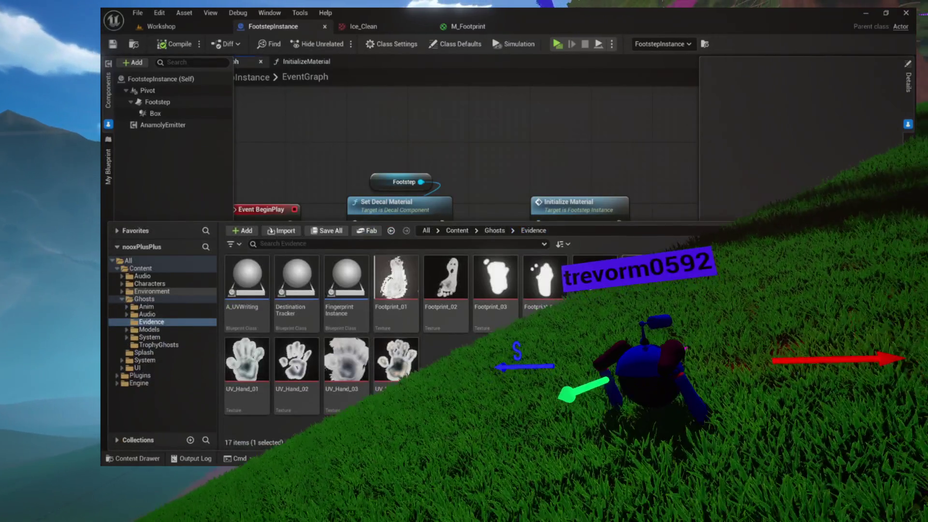
pyautogui.click(468, 26)
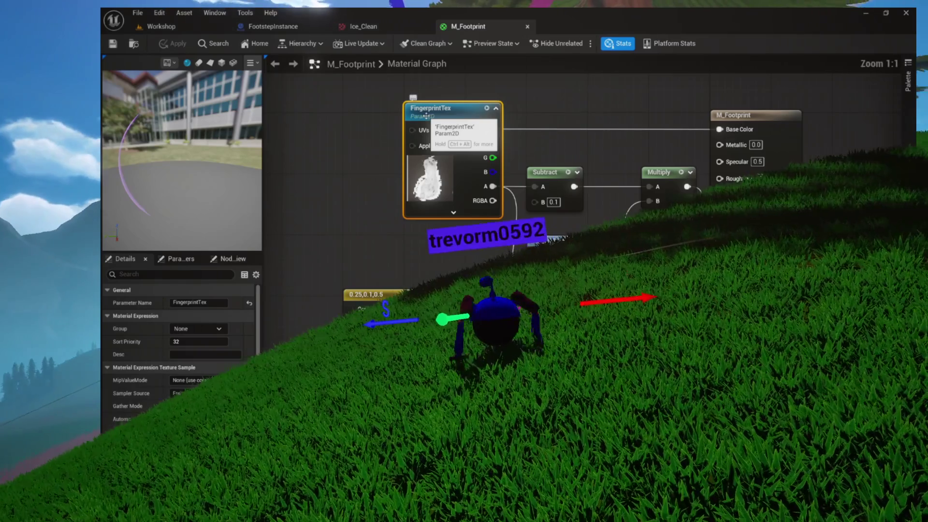
pyautogui.scroll(7, 426, 116)
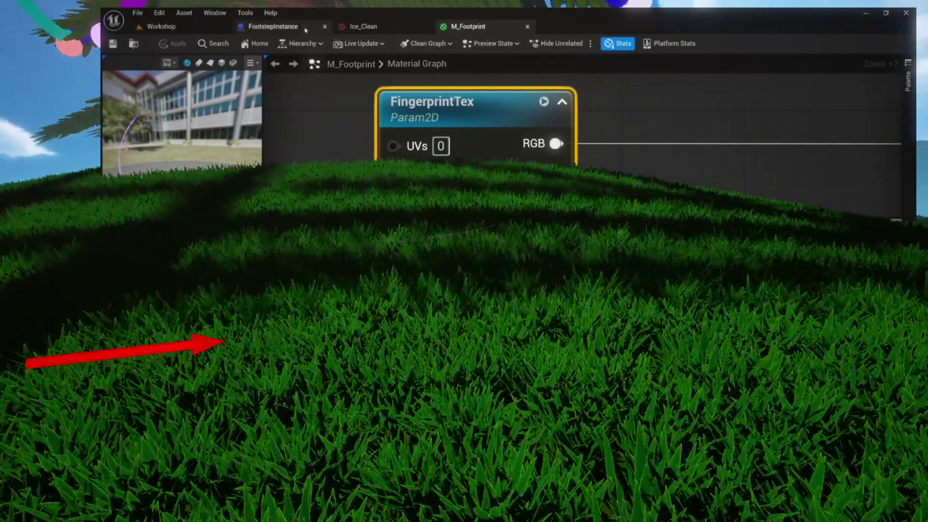
# - Compare the blueprint's InitializeMaterial function with M_Footprint, then view the Ice_Clean texture
pyautogui.click(306, 28)
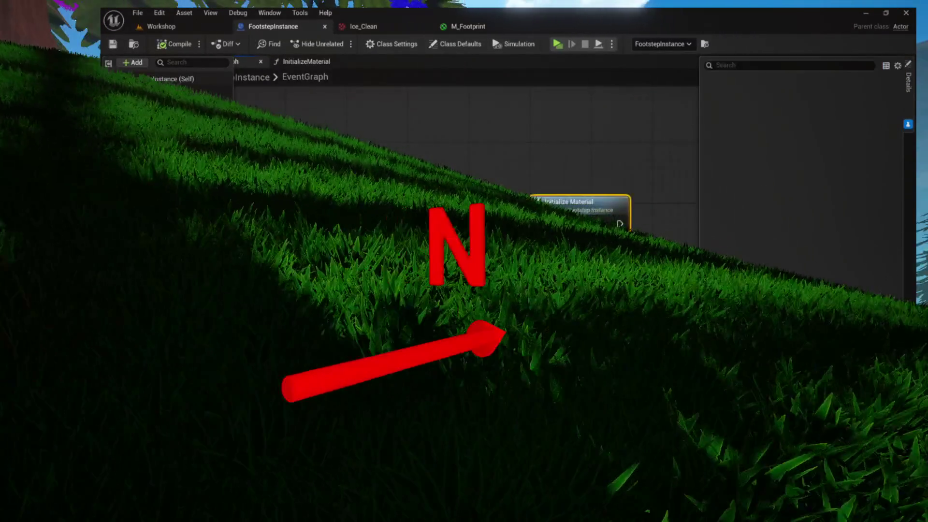
pyautogui.doubleClick(580, 205)
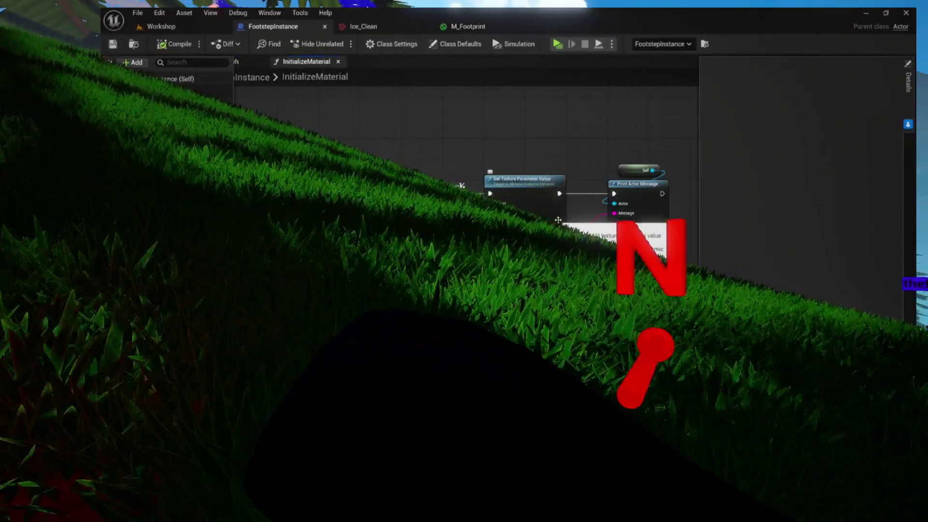
pyautogui.scroll(5, 531, 209)
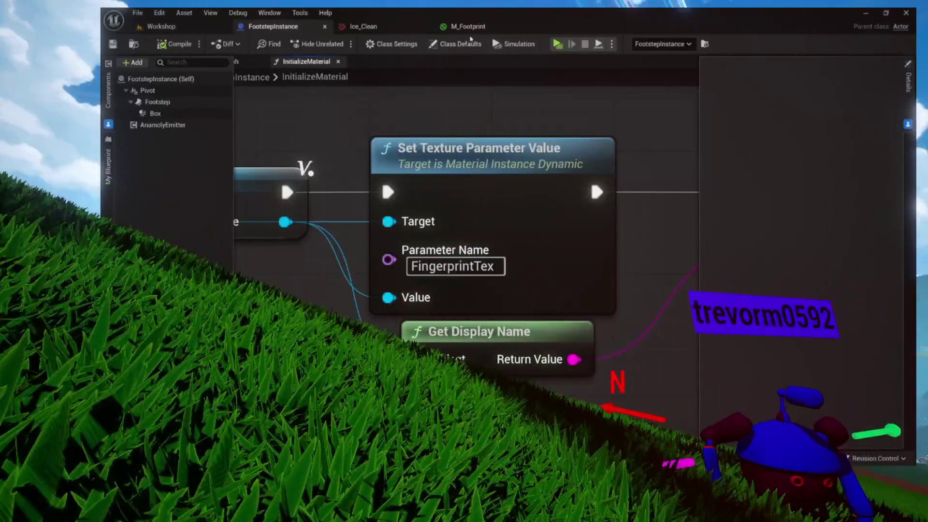
pyautogui.click(468, 27)
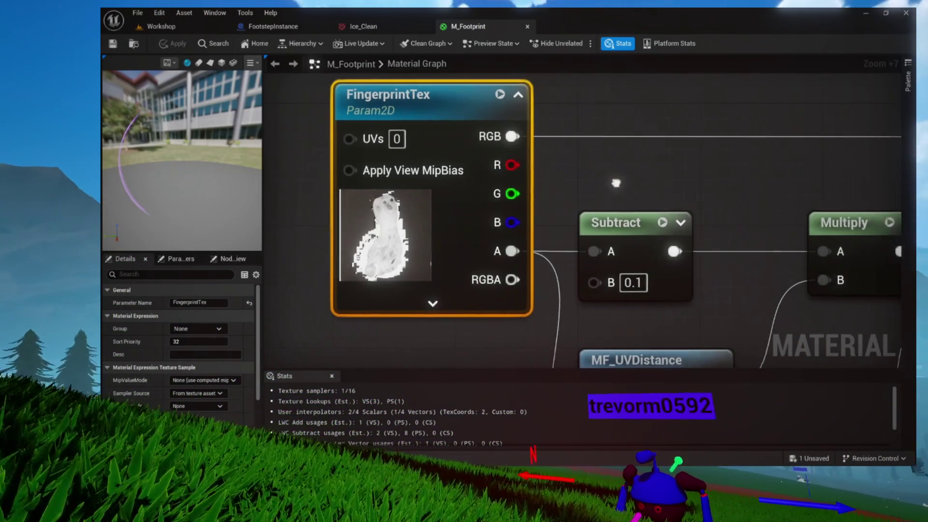
pyautogui.click(363, 26)
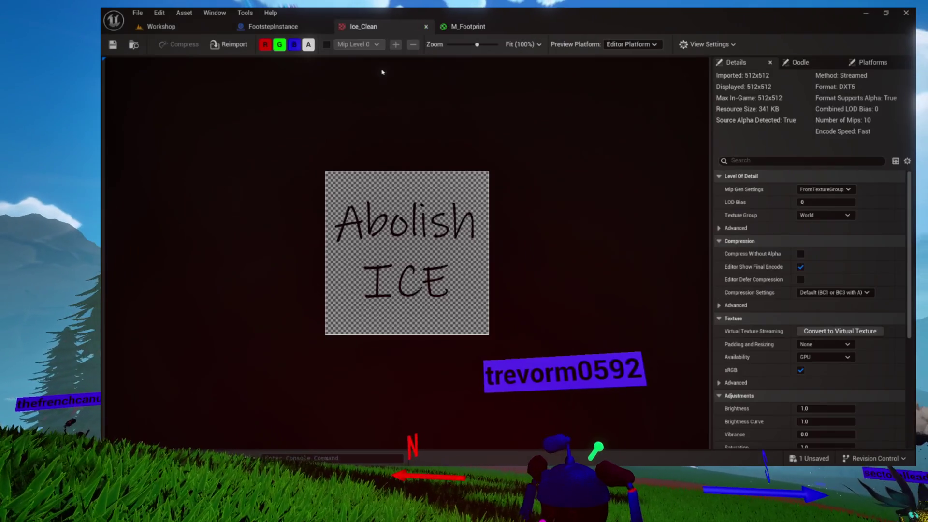
# - Switch to FootstepInstance's InitializeMaterial graph showing the Set Texture Parameter Value node
pyautogui.click(273, 26)
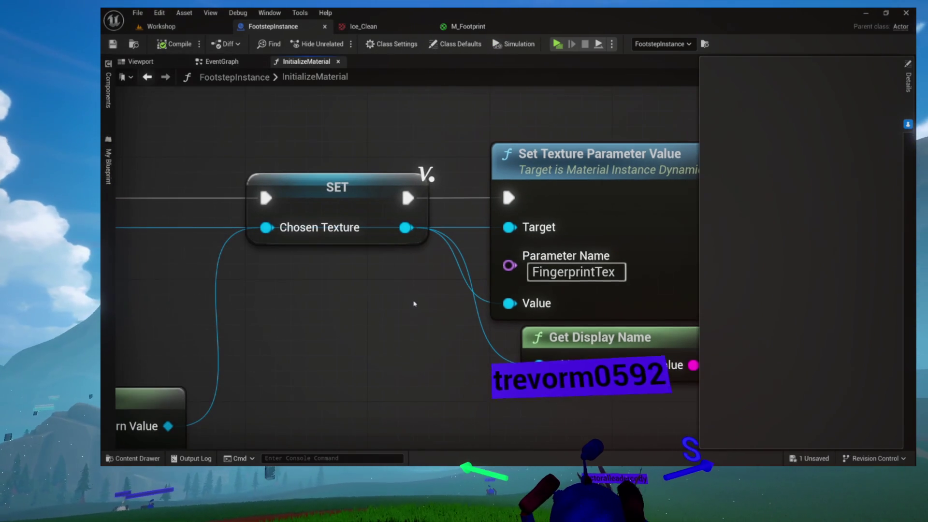
# - Wire Ice_Clean into Set Texture Parameter Value's Value pin, compile and save, and run a play preview
pyautogui.keyDown('alt'); pyautogui.click(512, 303); pyautogui.keyUp('alt')
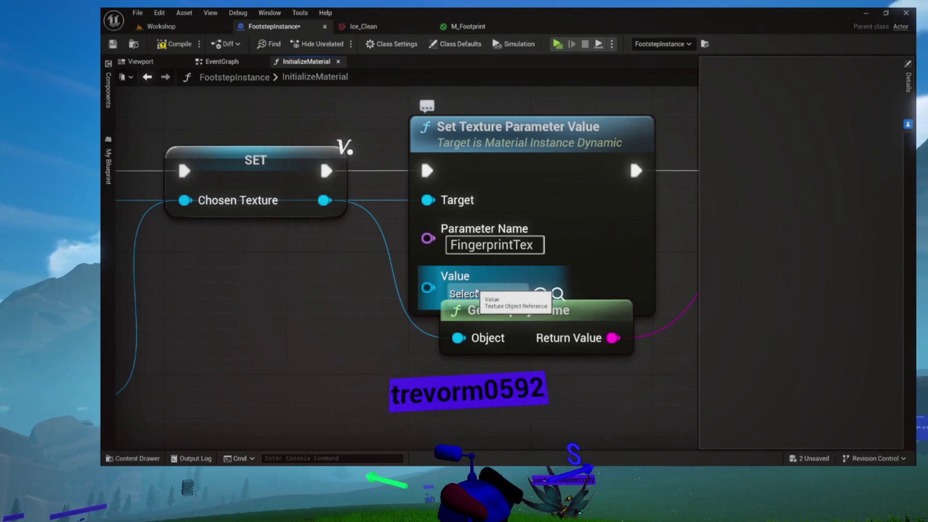
pyautogui.hotkey('ctrl', 'space')
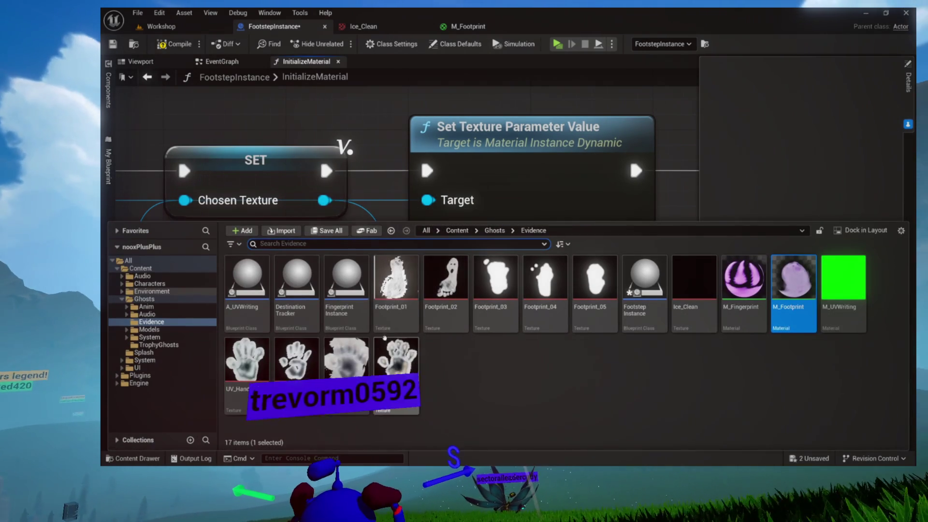
pyautogui.moveTo(692, 315)
pyautogui.mouseDown()
pyautogui.moveTo(435, 297)
pyautogui.moveTo(543, 297)
pyautogui.mouseUp()
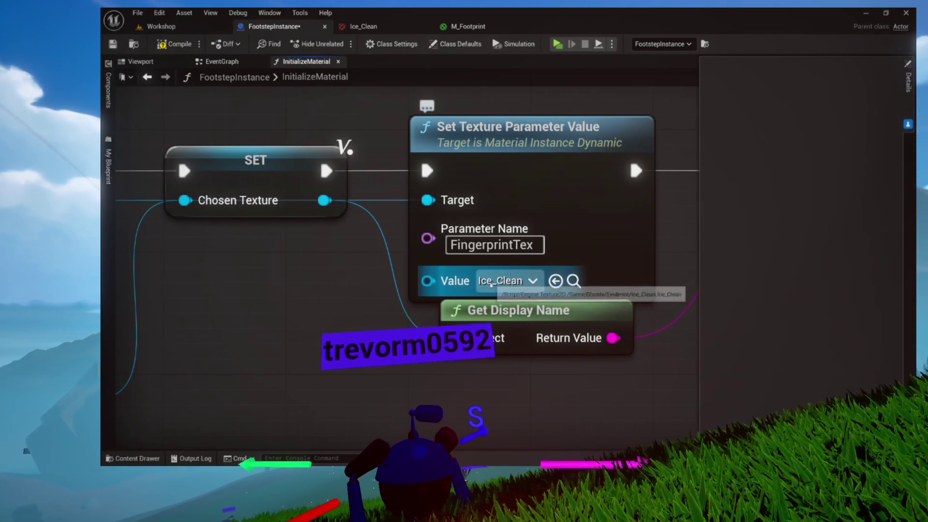
pyautogui.click(170, 42)
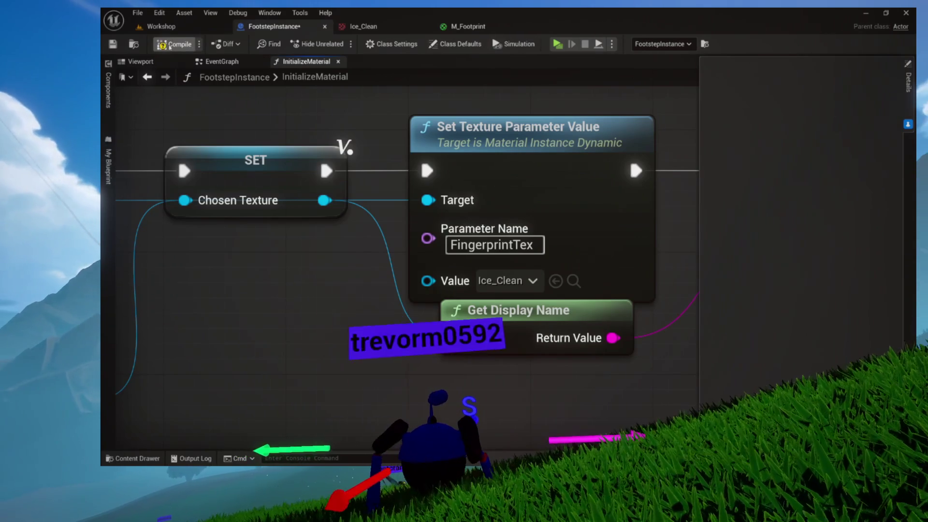
pyautogui.click(559, 44)
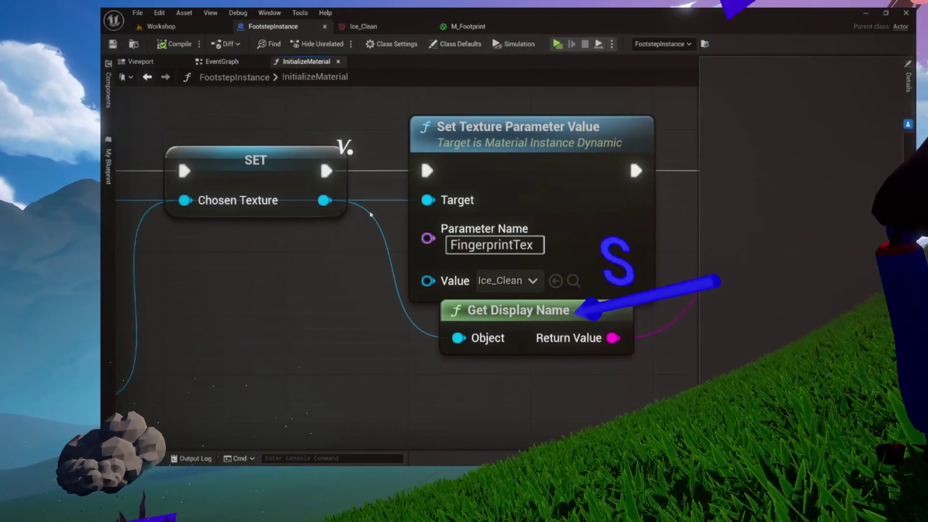
pyautogui.click(465, 26)
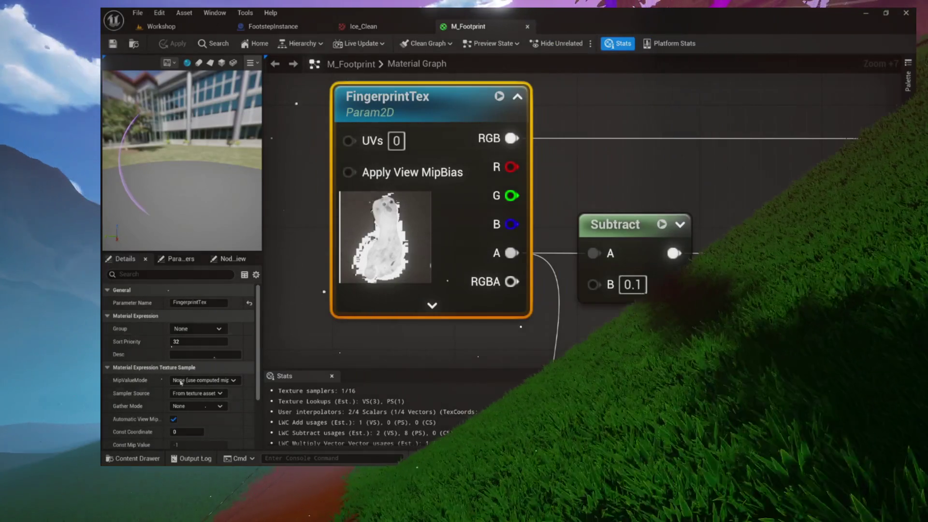
# - Set M_Footprint's FingerprintTex default to Ice_Clean, save the material, and go back to Workshop
pyautogui.scroll(-5, 178, 360)
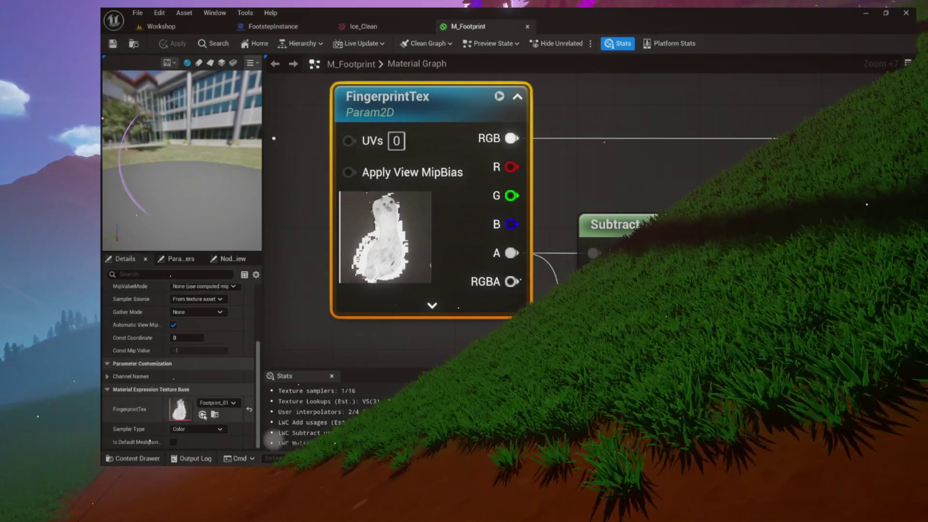
pyautogui.click(202, 414)
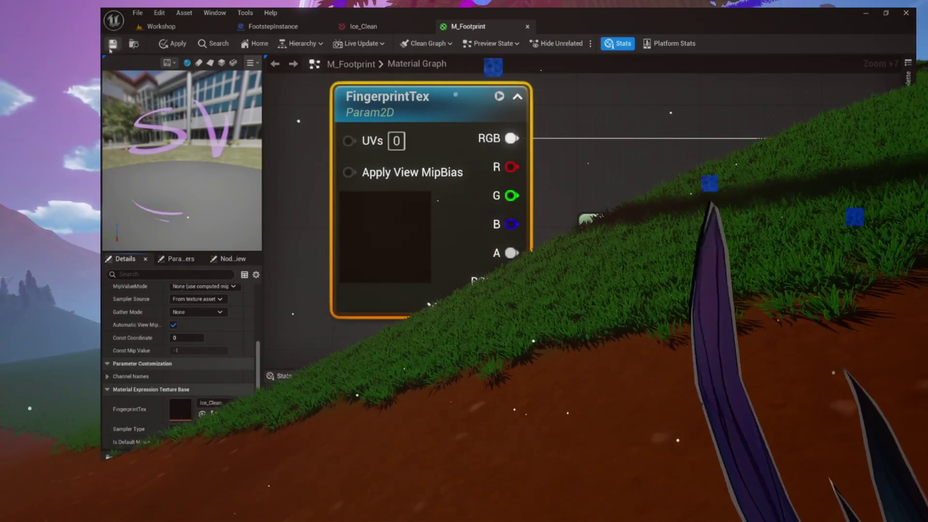
pyautogui.hotkey('ctrl', 's')
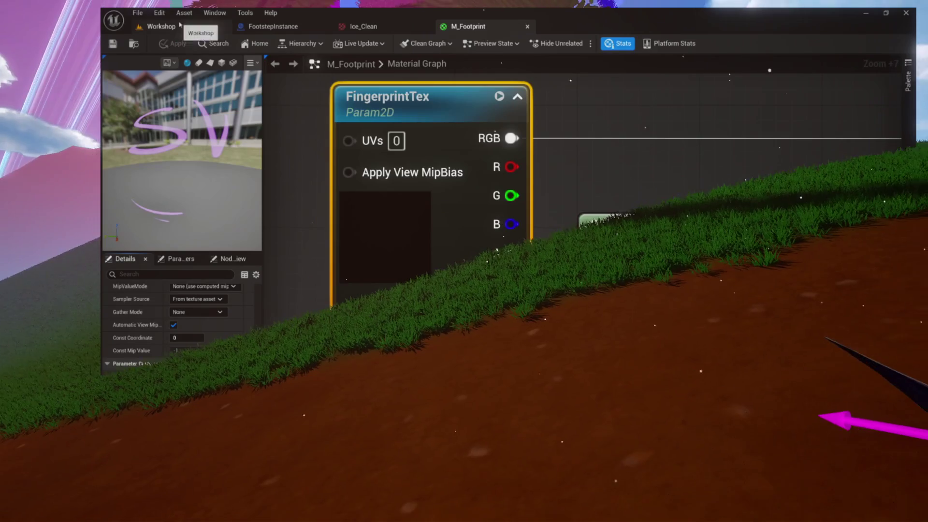
pyautogui.click(166, 27)
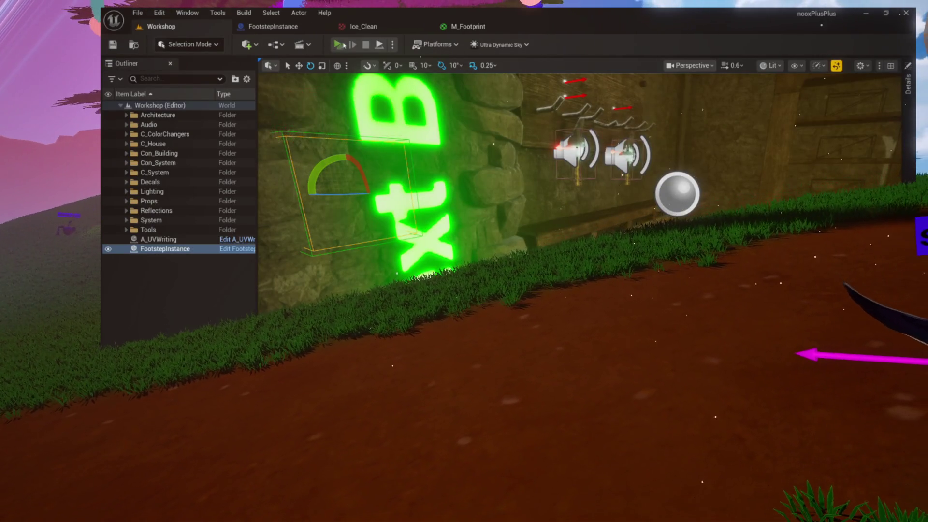
# - Run the standalone preview, start the game, check the Abolish ICE decal, then exit with Esc
pyautogui.click(343, 45)
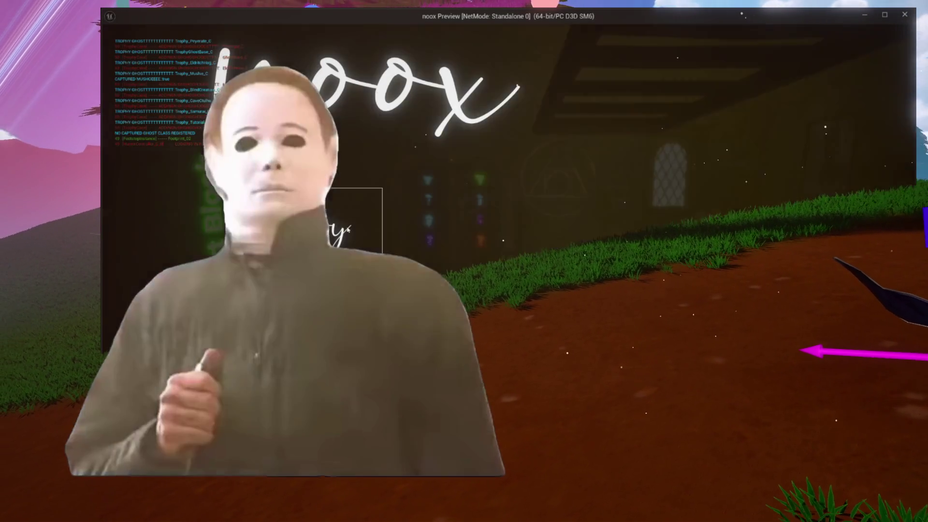
pyautogui.click(319, 227)
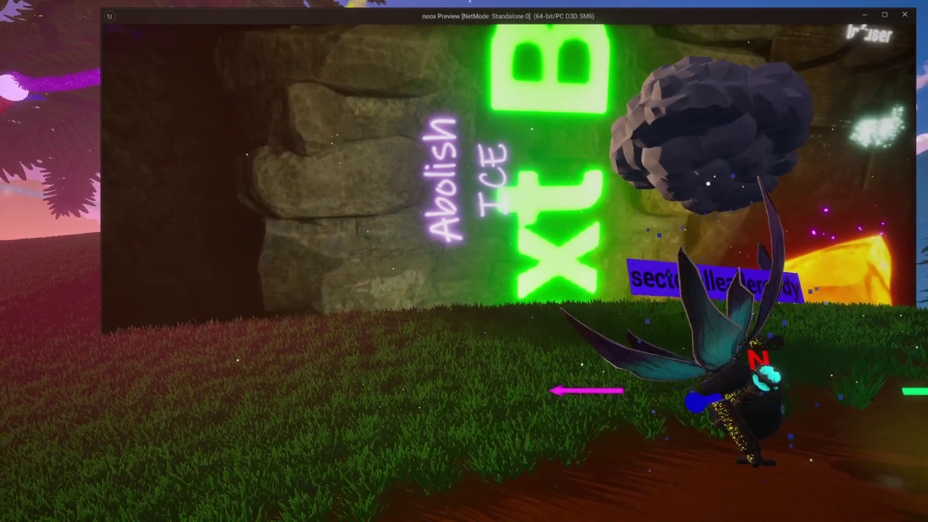
pyautogui.press('Escape')
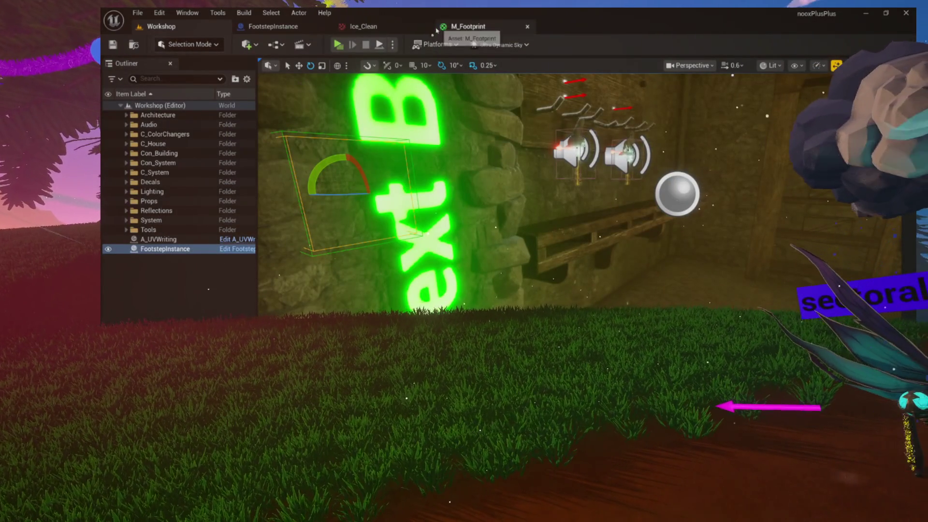
# - View Ice_Clean, browse the Evidence footprint textures and M_Fingerprint, then return to M_Footprint
pyautogui.click(363, 26)
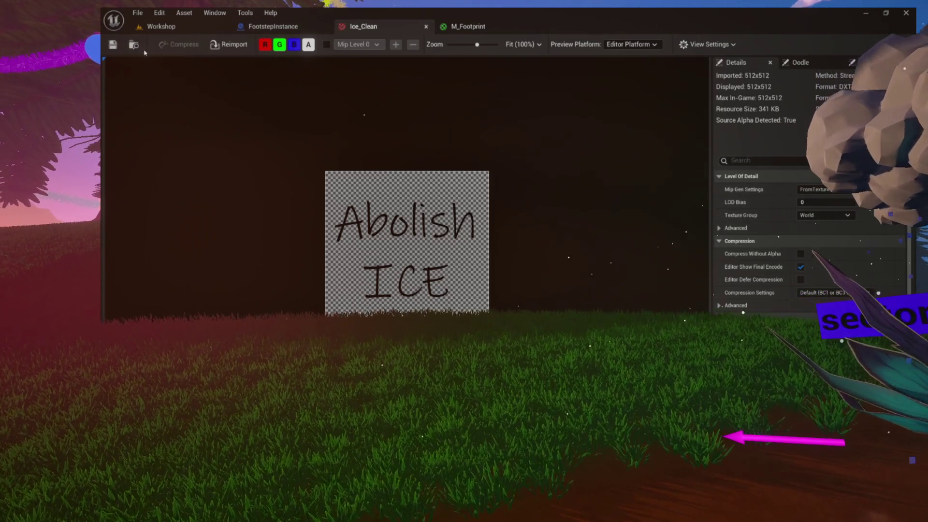
pyautogui.hotkey('ctrl', 'space')
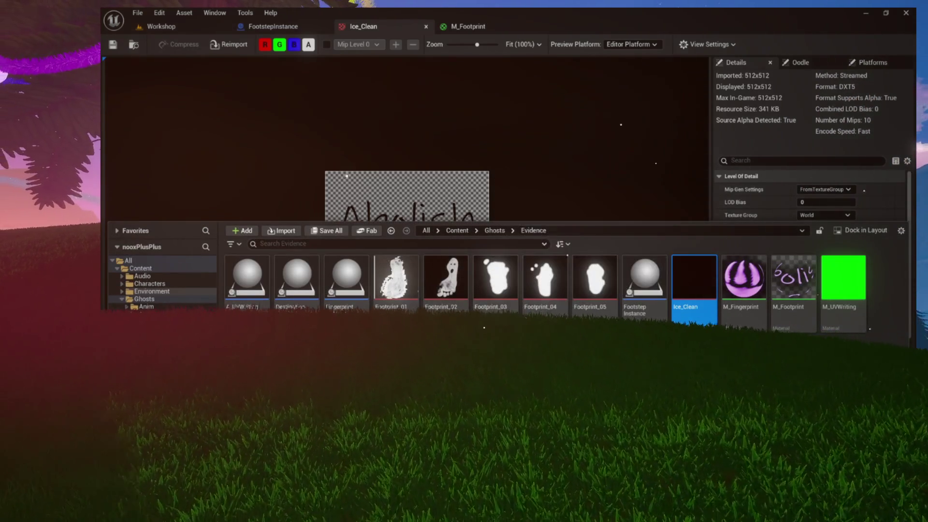
pyautogui.click(446, 278)
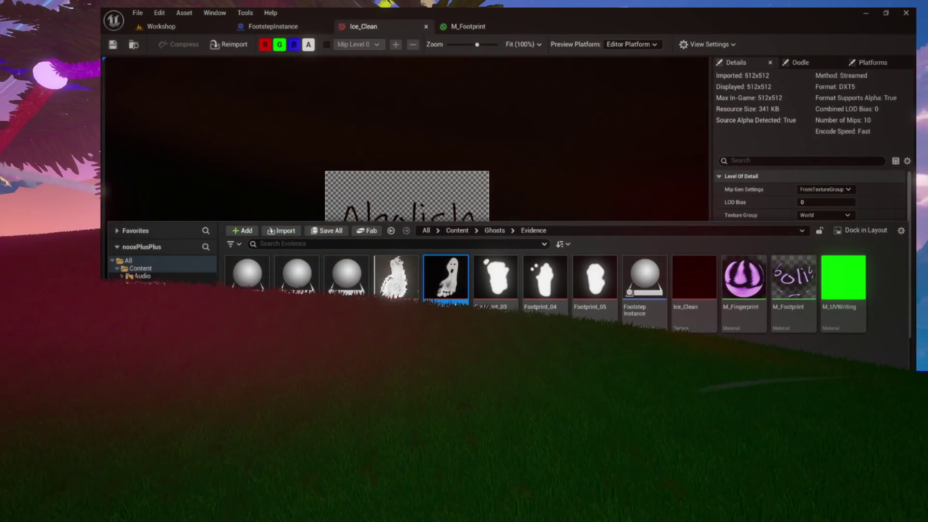
pyautogui.click(496, 278)
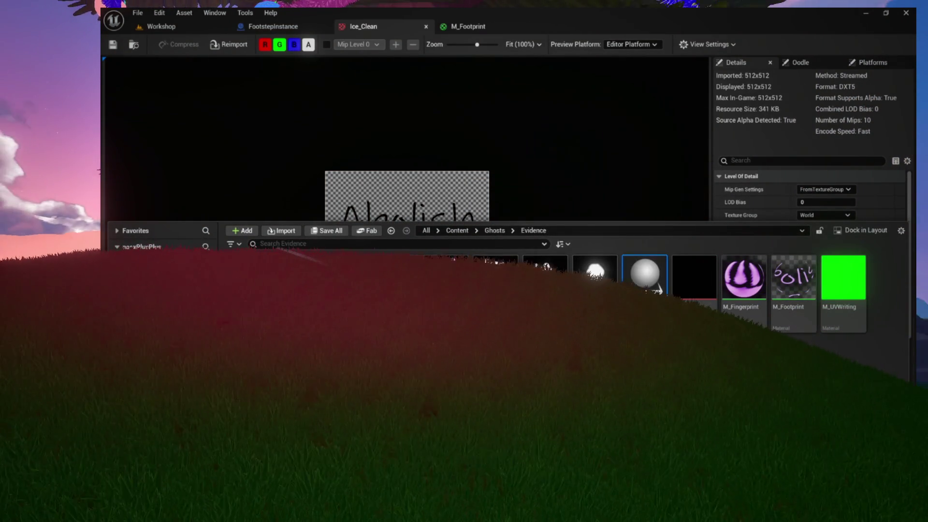
pyautogui.click(741, 320)
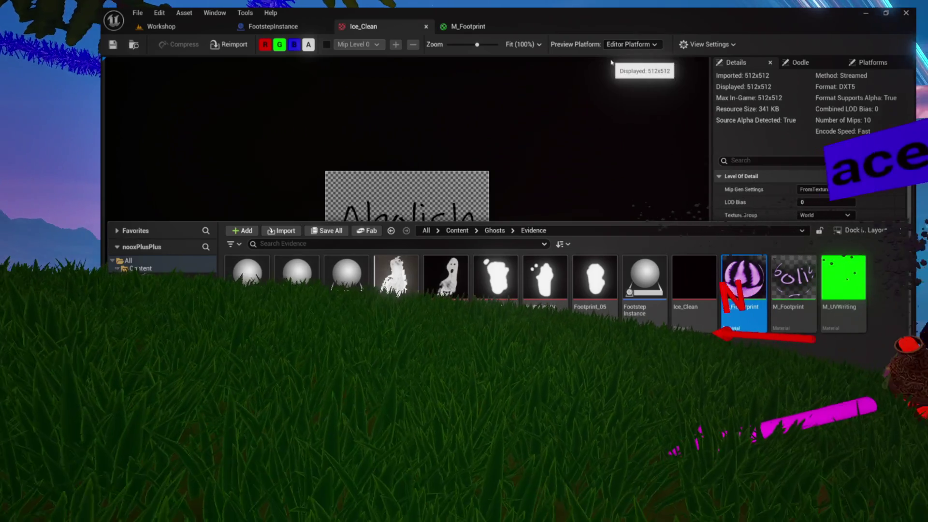
pyautogui.click(484, 27)
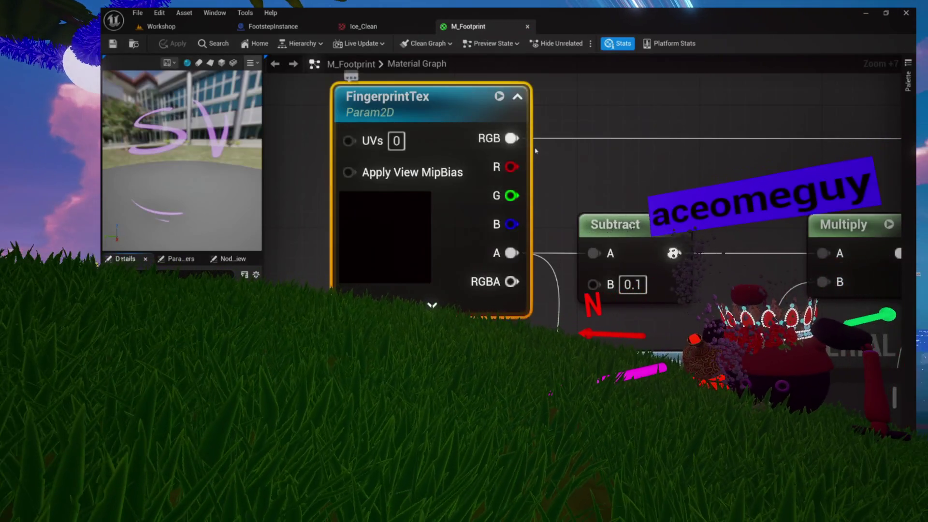
# - Frame the material graph and set the colour constant's Y to 0, giving 0.25, 0, 0.5
pyautogui.press('Home')
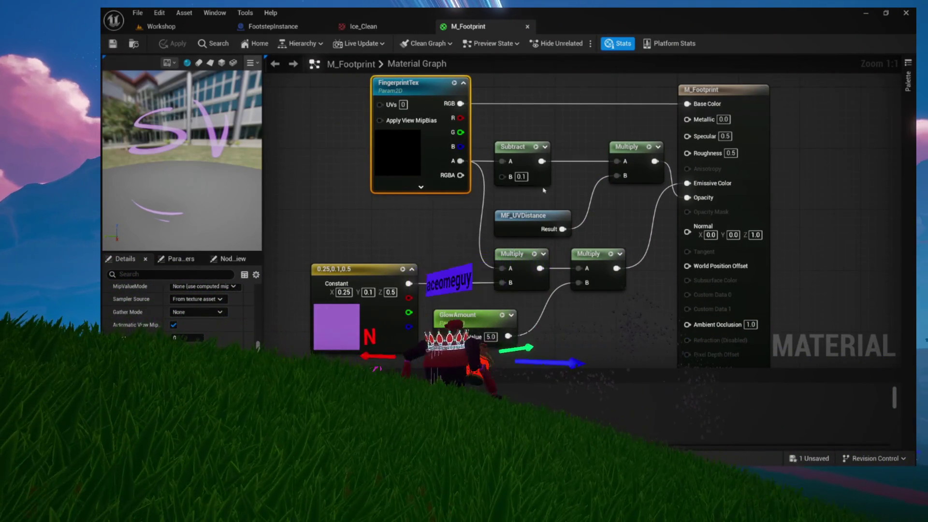
pyautogui.moveTo(543, 185); pyautogui.dragTo(524, 237)
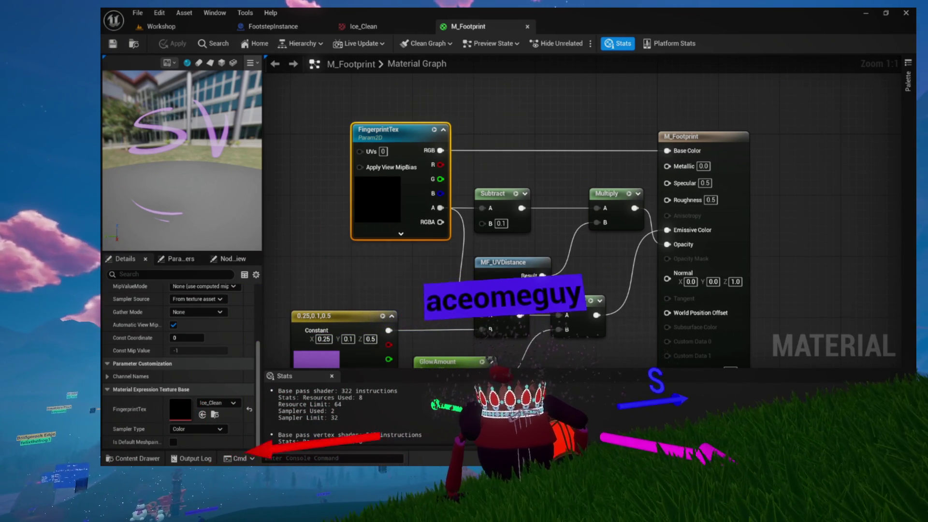
pyautogui.moveTo(534, 318); pyautogui.dragTo(542, 247)
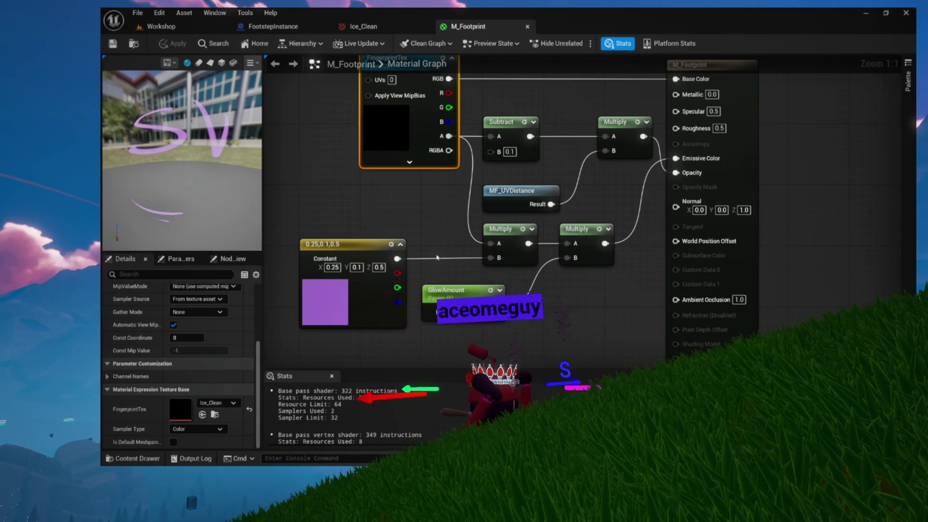
pyautogui.moveTo(445, 303); pyautogui.dragTo(448, 355)
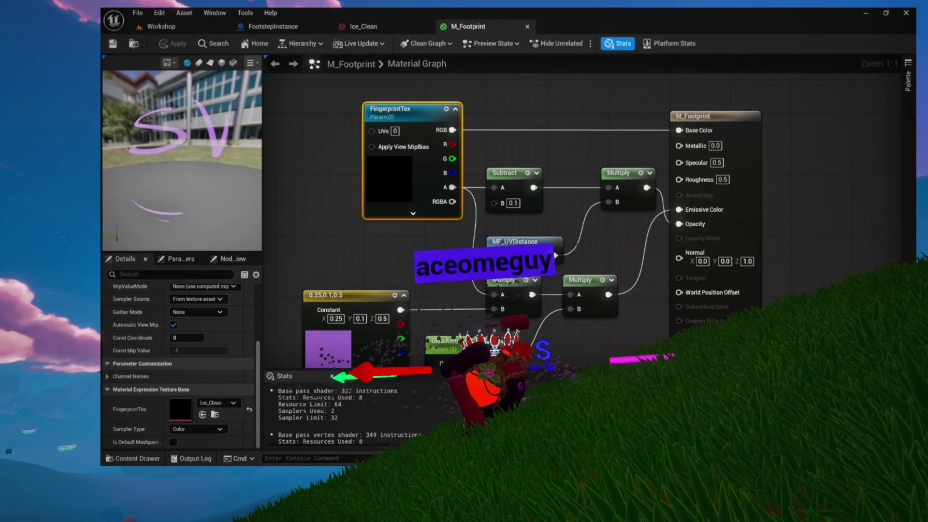
pyautogui.scroll(7, 415, 236)
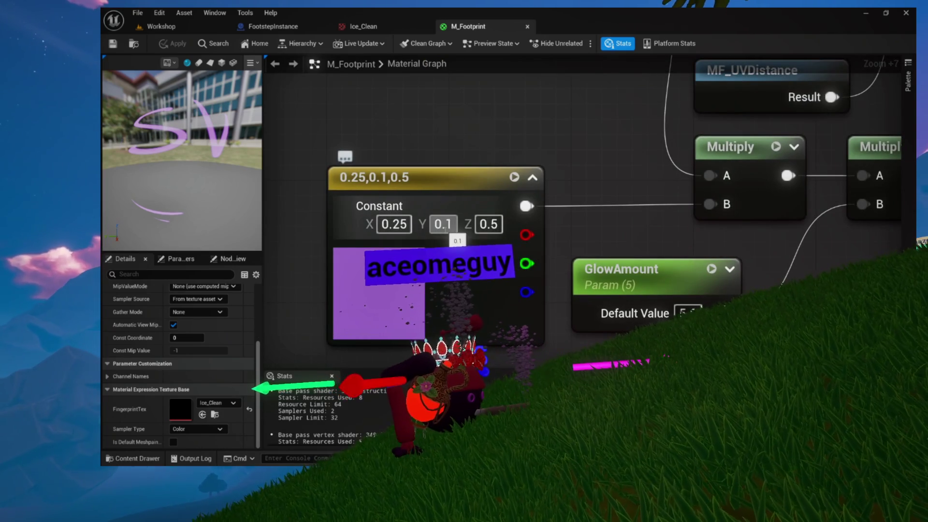
pyautogui.click(442, 224)
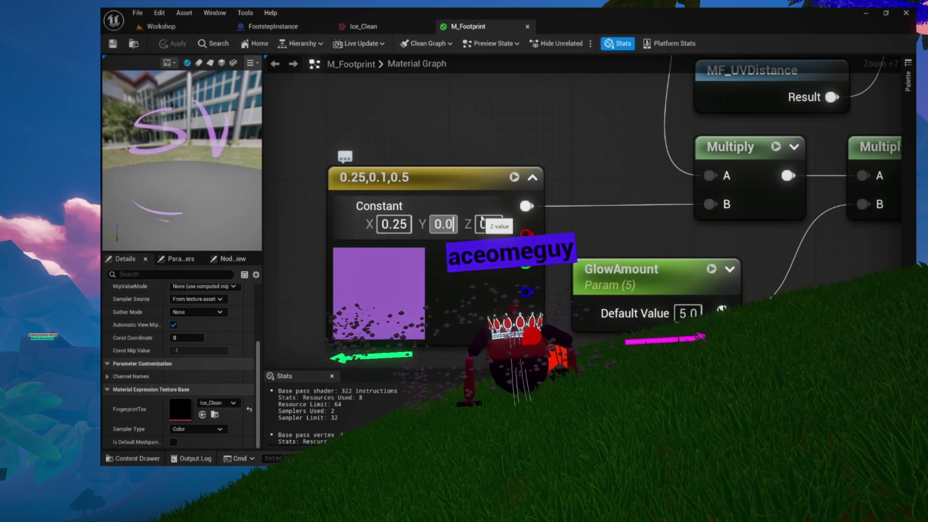
pyautogui.press('Return')
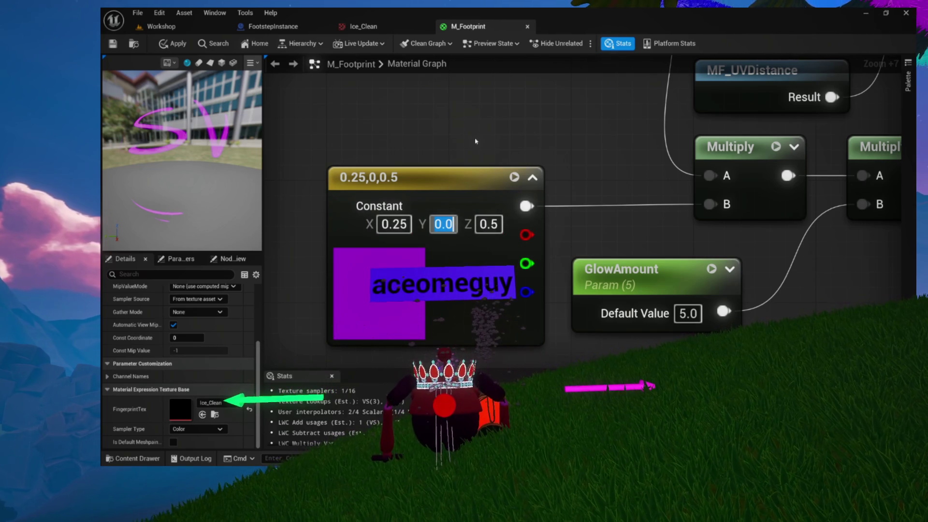
# - Save the M_Footprint material and readjust the graph view
pyautogui.click(305, 95)
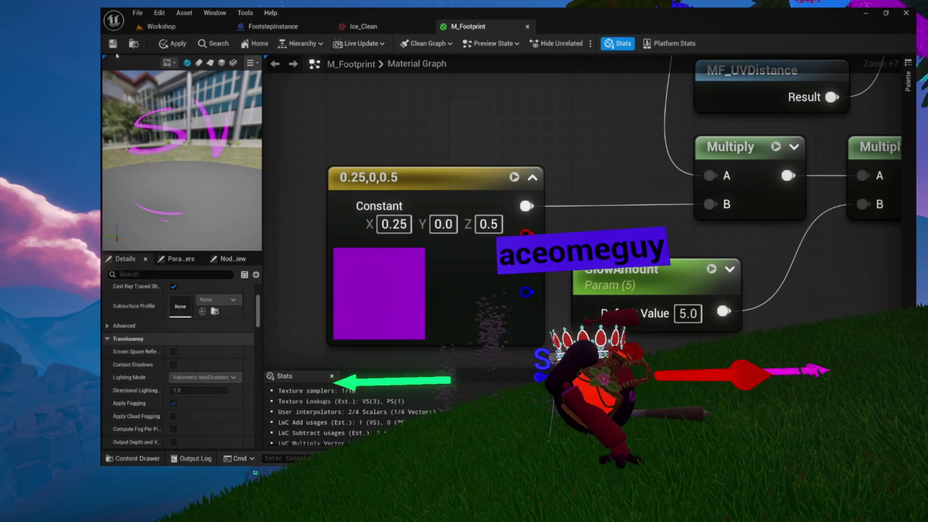
pyautogui.click(112, 44)
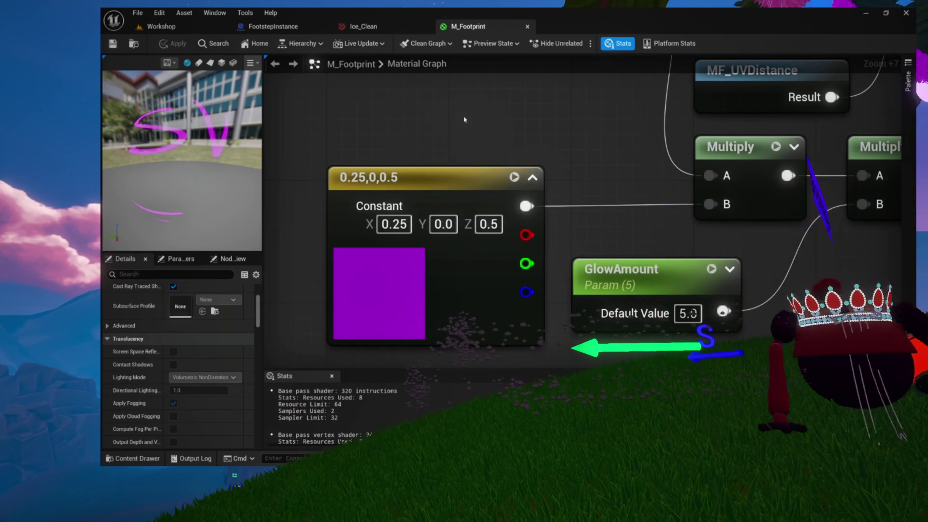
pyautogui.moveTo(533, 117); pyautogui.dragTo(519, 122)
pyautogui.scroll(-6, 413, 178)
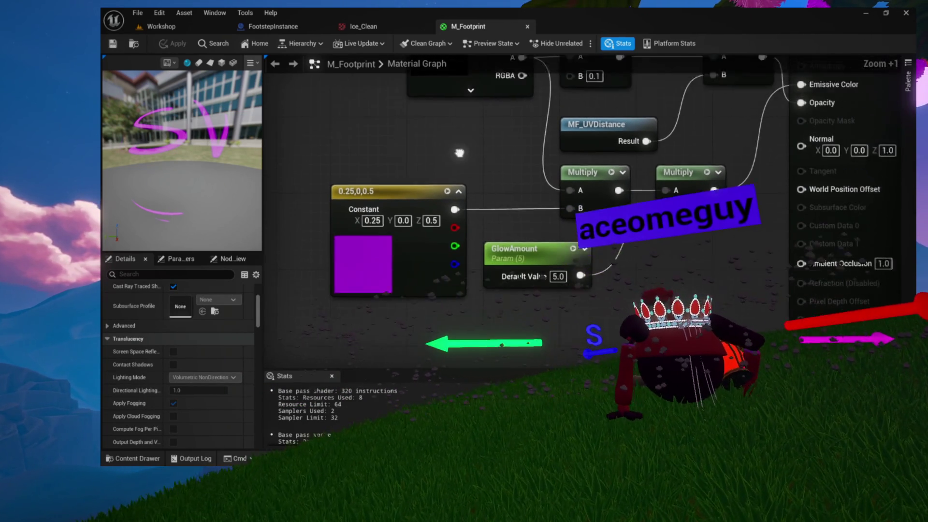
pyautogui.moveTo(414, 177); pyautogui.dragTo(401, 227)
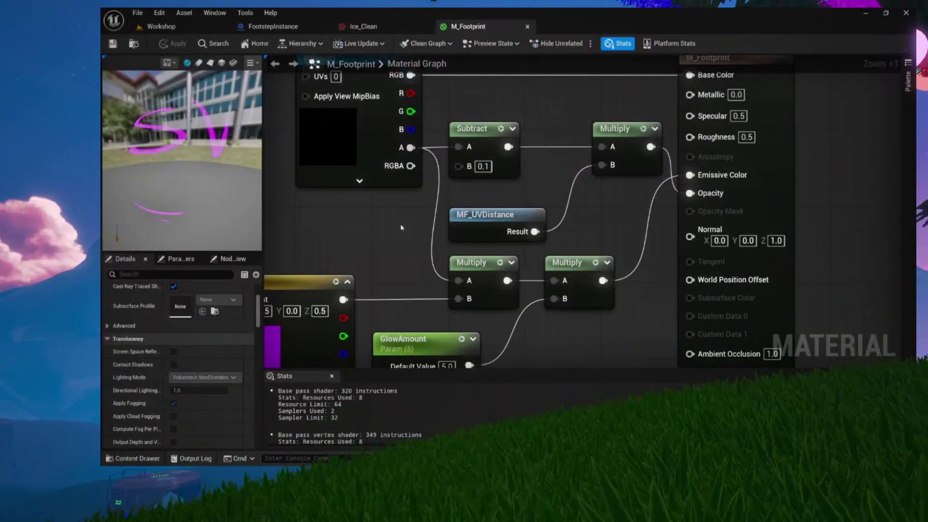